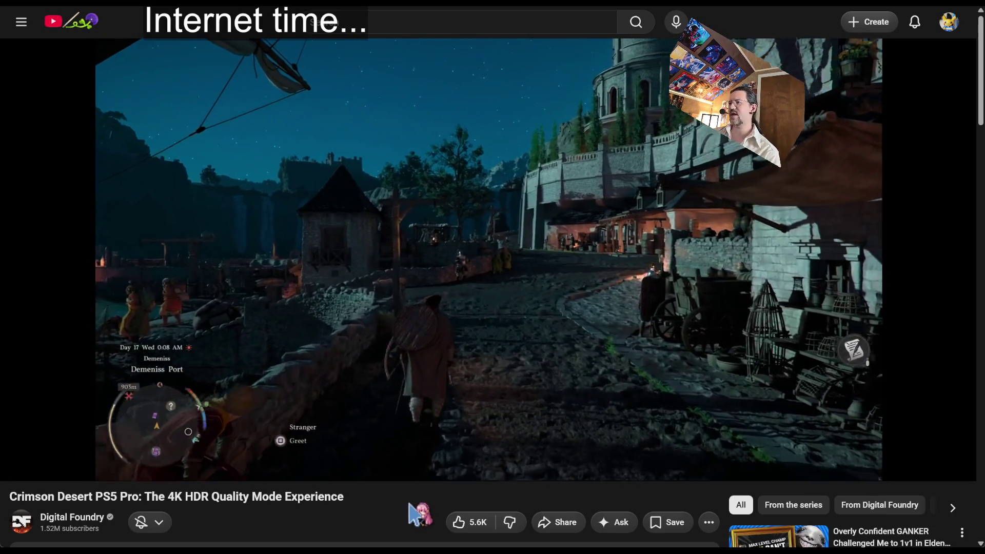
Step: Skip the Crimson Desert PS5 Pro video ahead to 42:14, the 'HDR at Night' chapter
triple_click(389, 500)
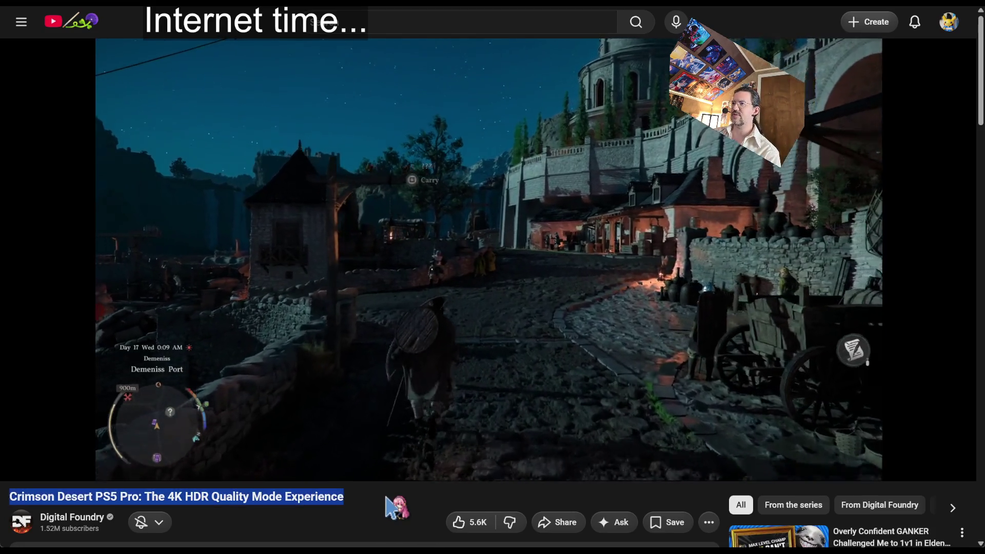
click(394, 534)
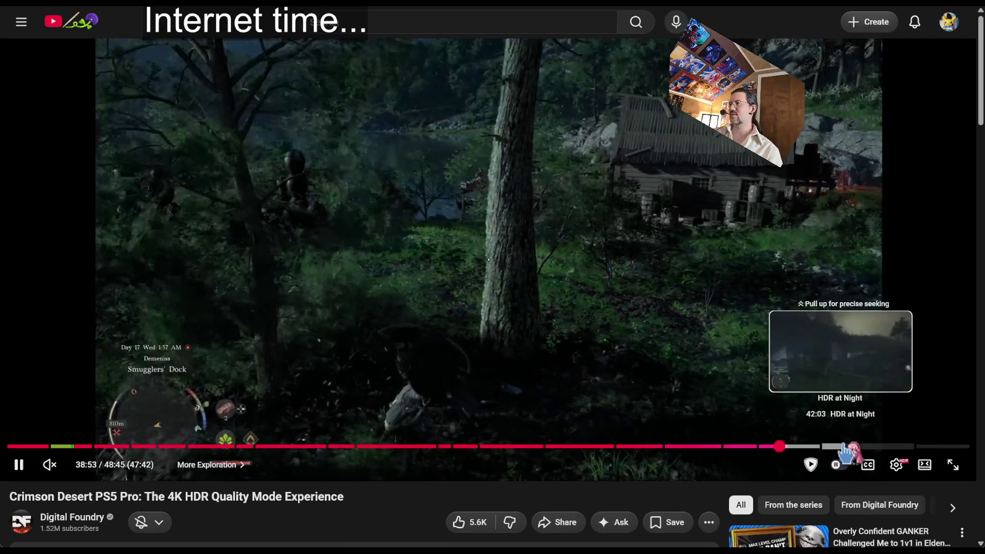
click(846, 446)
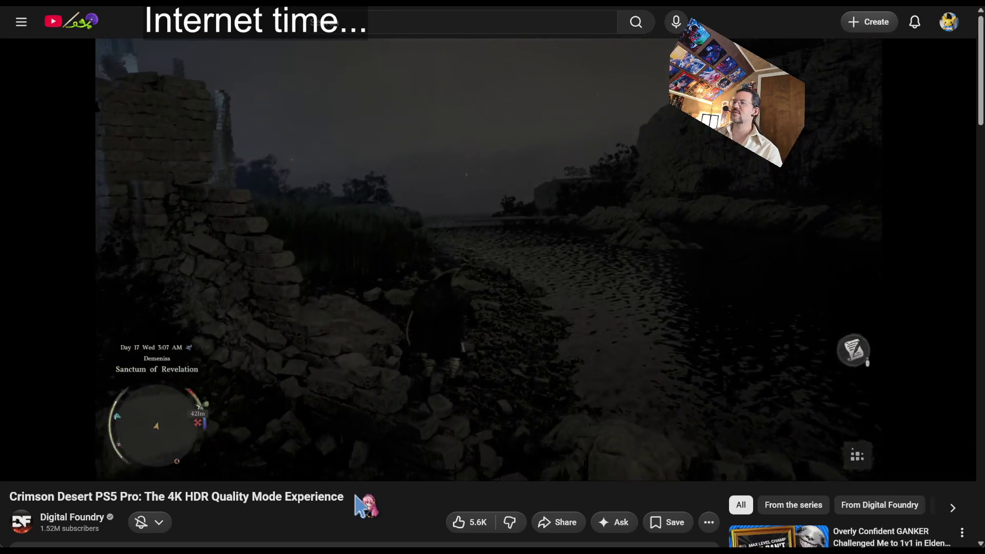
Step: Scrub the video to around 44 minutes, leaving the Unreal 1-03 dungeon level in view
mouse_move(869, 439)
mouse_down()
mouse_move(896, 447)
mouse_move(885, 450)
mouse_up()
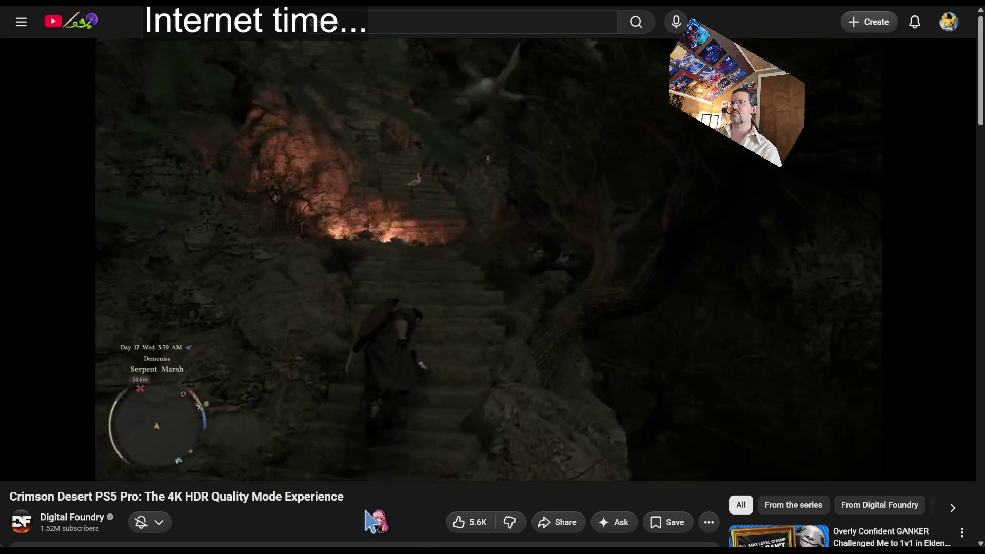
mouse_move(374, 477)
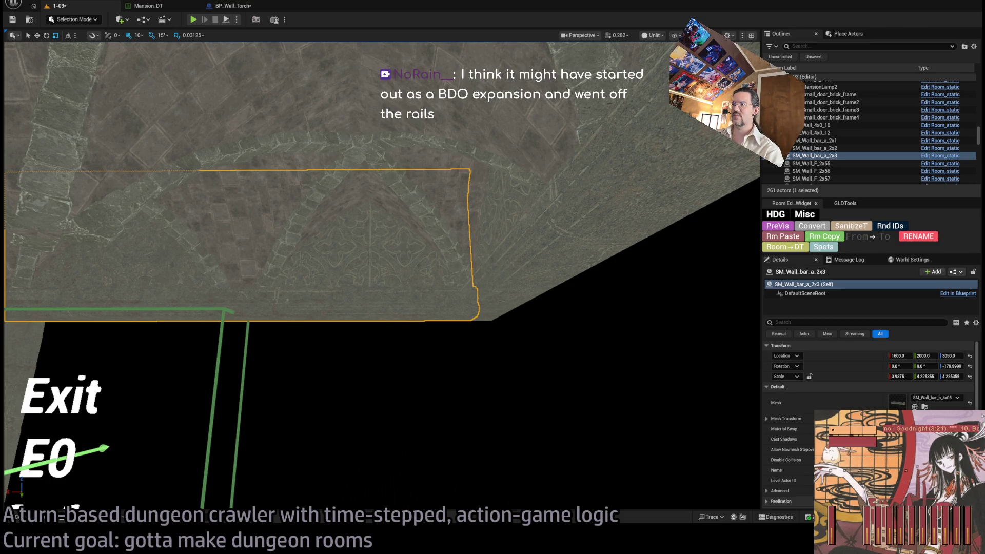
Step: Switch to the browser and load the 'bonobo live' YouTube search results
key(alt+Tab)
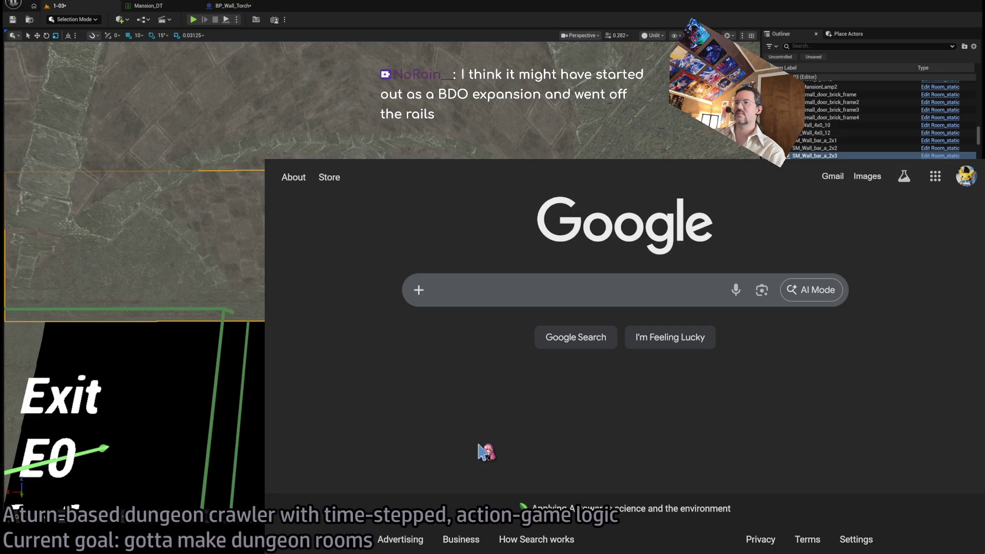
key(ctrl+l)
text(localhost)
key(Return)
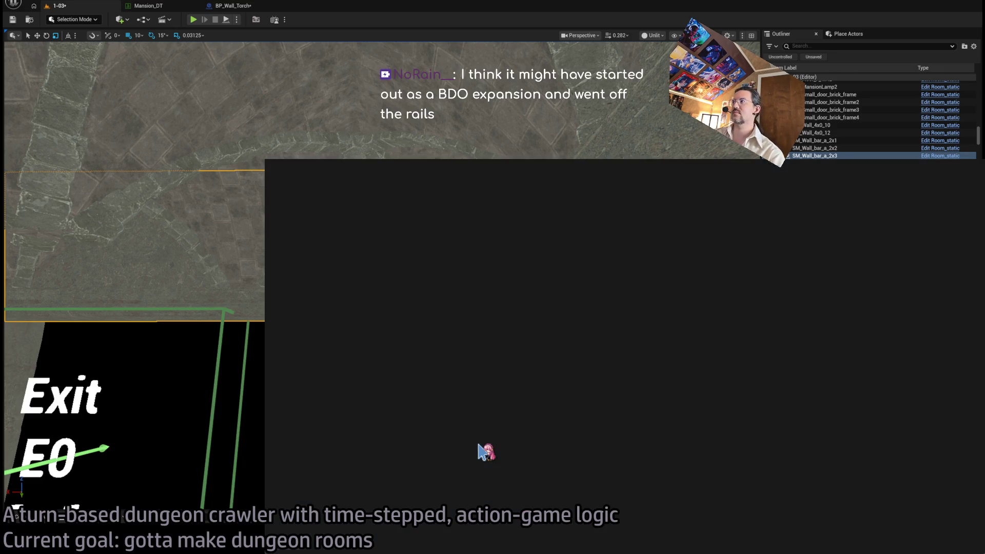
scroll(770, 451, down, 3)
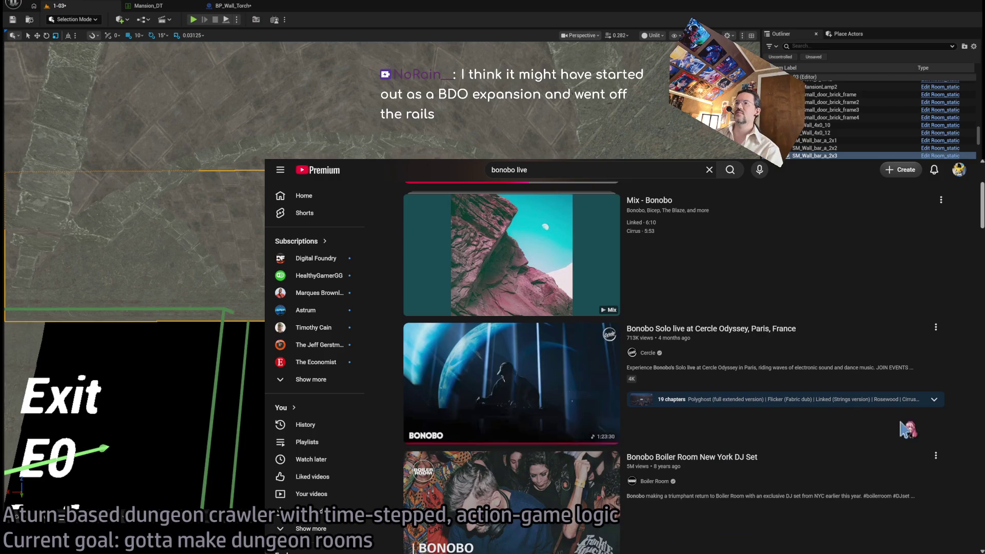
scroll(978, 447, up, 3)
scroll(979, 444, down, 4)
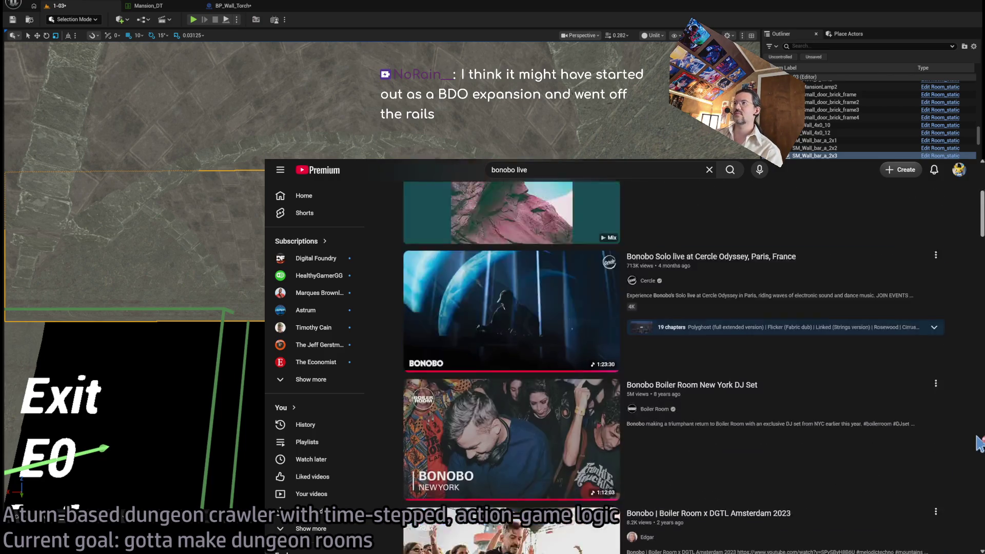
scroll(979, 444, down, 3)
Step: Play the Bonobo Boiler Room New York set at lower volume in a small corner window
mouse_move(826, 306)
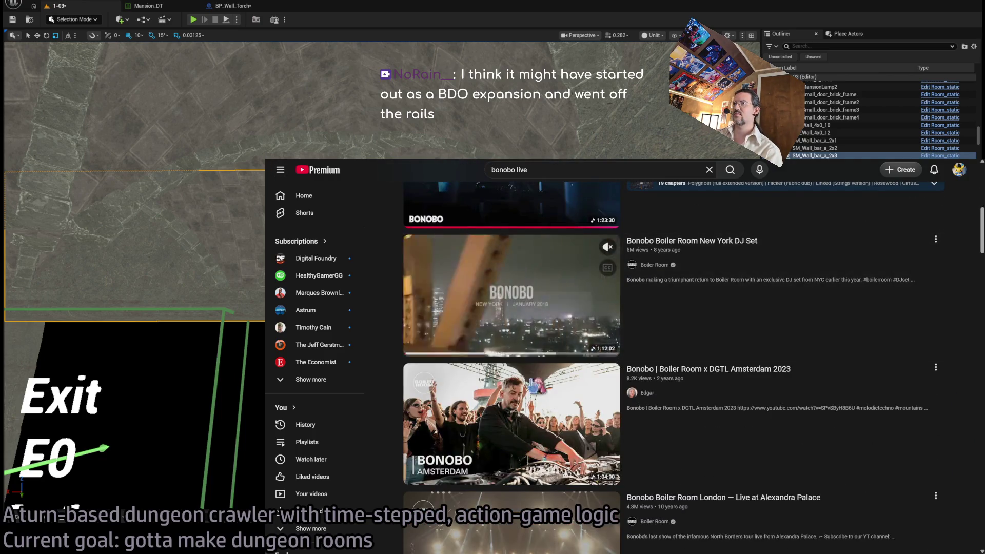
click(513, 308)
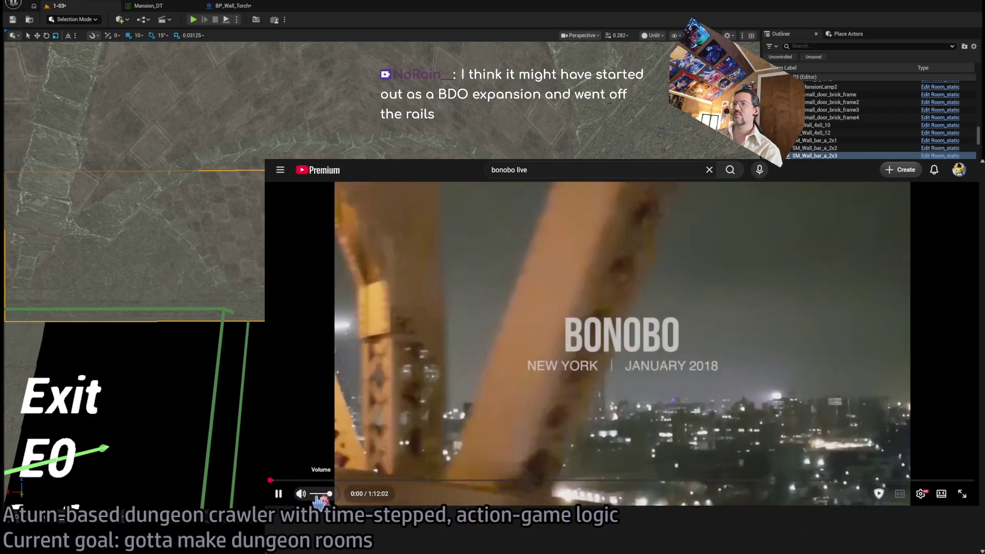
click(321, 494)
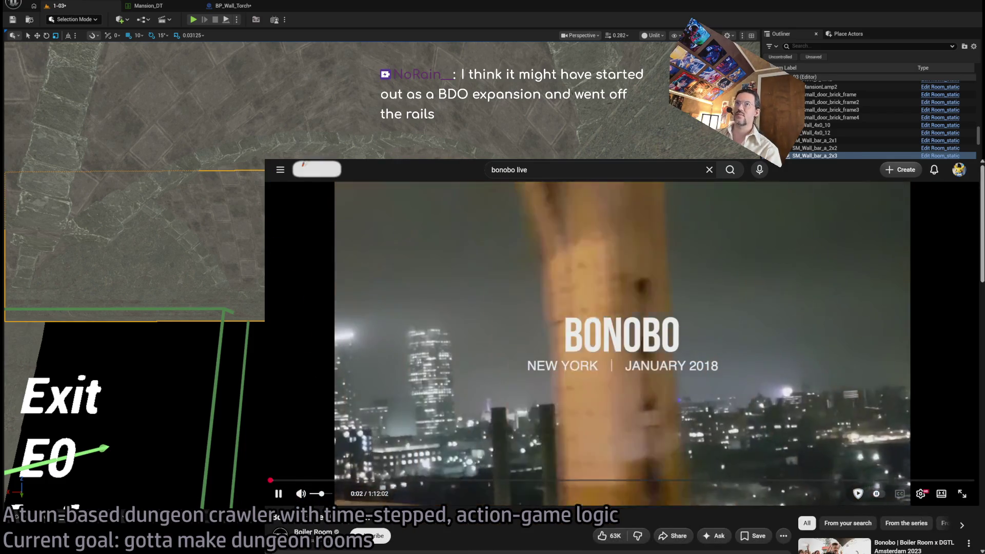
key(super+Down)
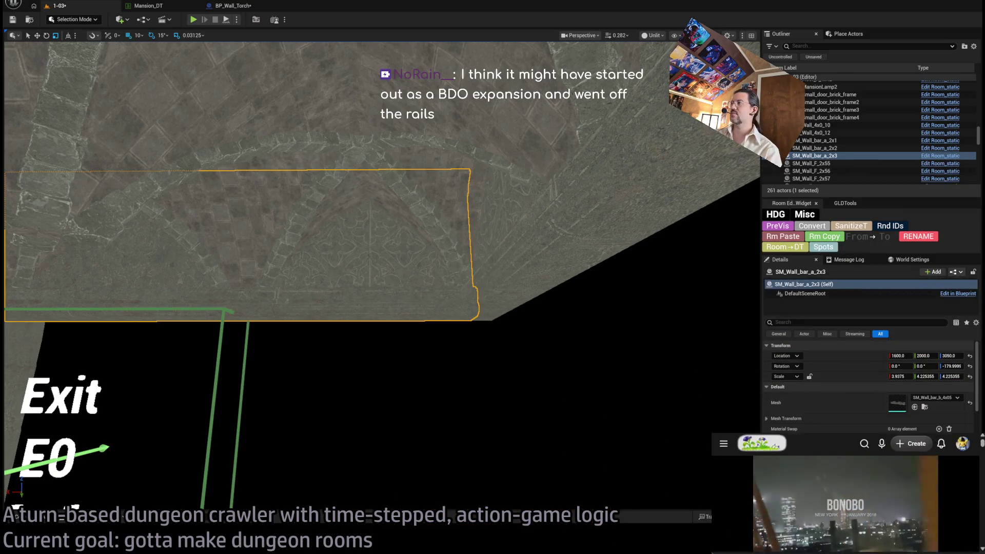
Step: Enlarge the YouTube window, clear its search box, and focus the view on SM_Wall_bar_a_2x3
drag(711, 432, 726, 389)
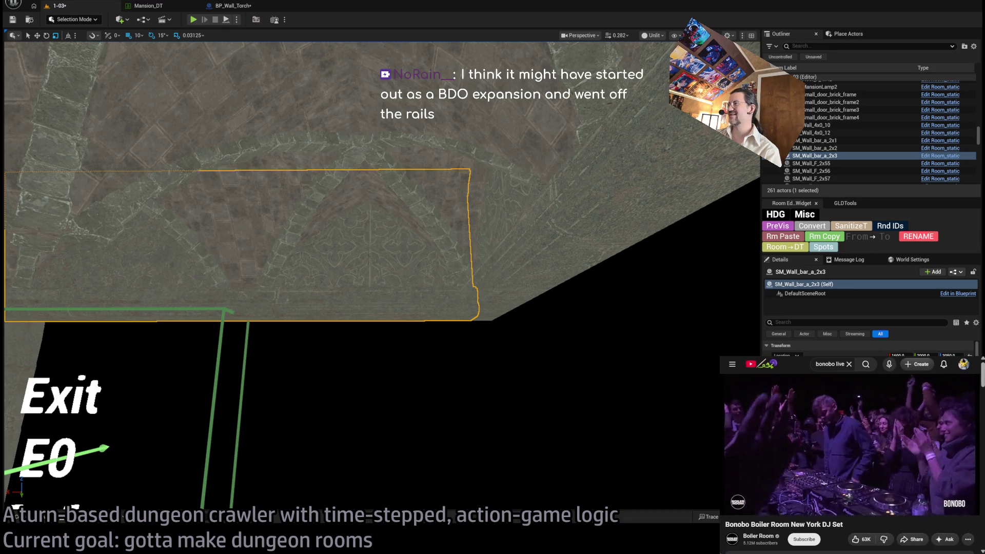
click(848, 363)
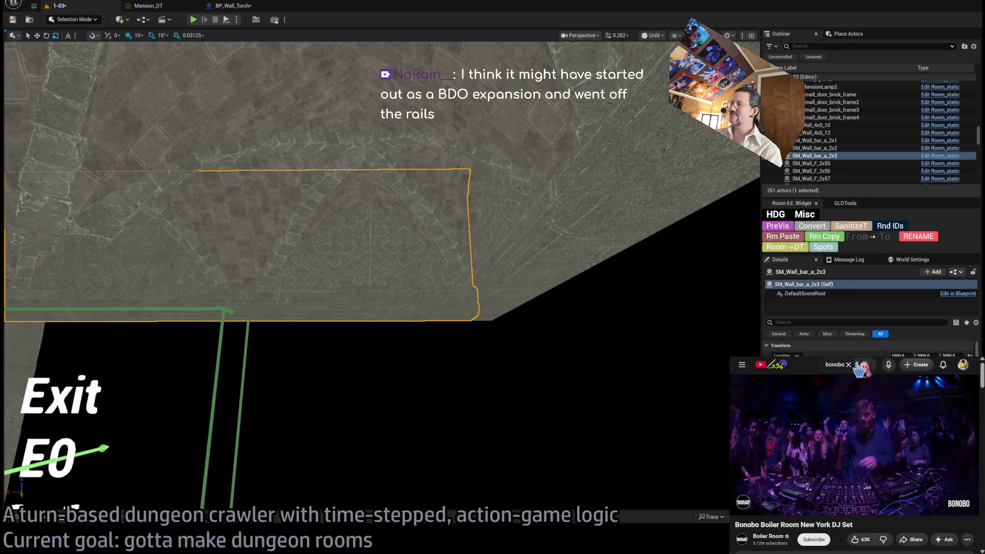
click(833, 363)
click(808, 369)
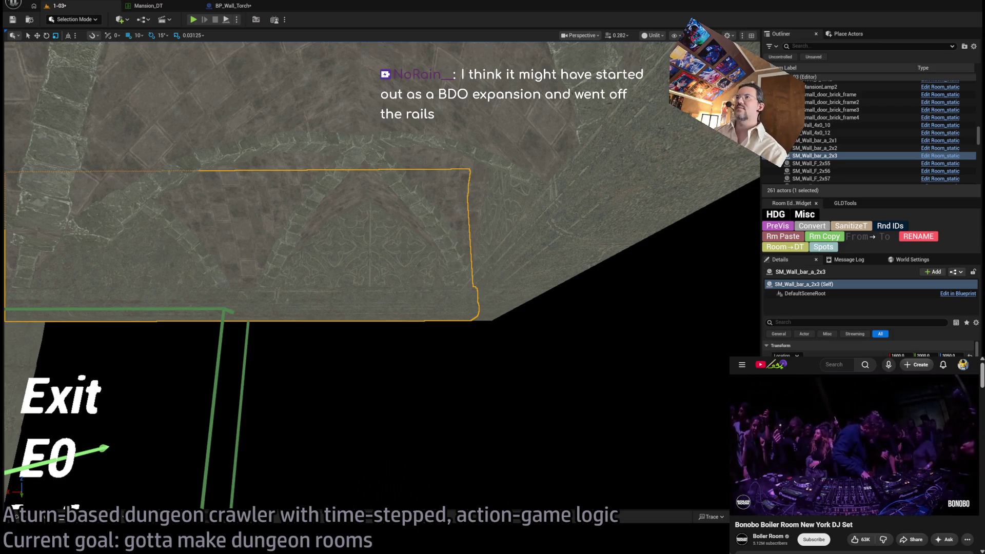
key(f)
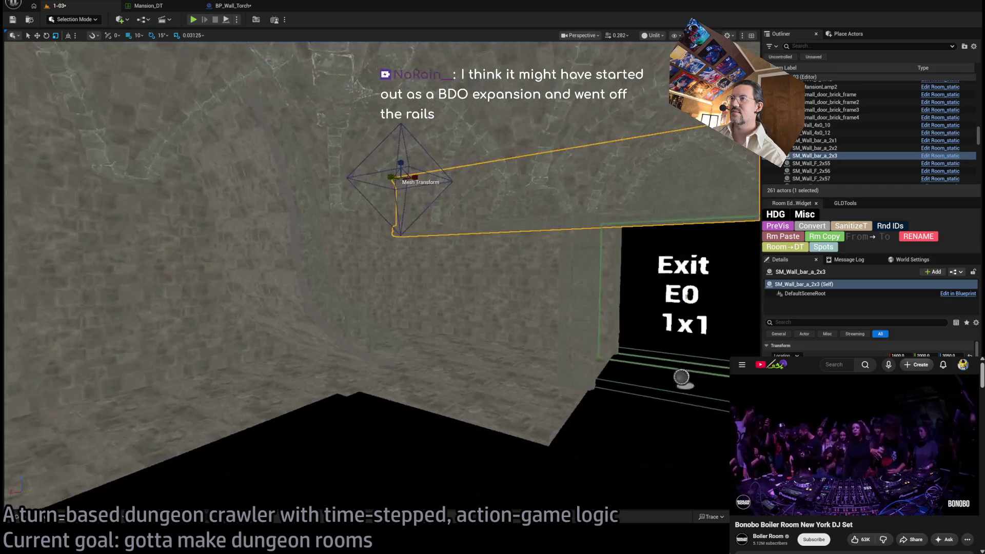
Step: Duplicate floor tiles SM_Floor_F_4x41 and 4x42 alongside themselves, then face the Exit E0 doorway
click(334, 284)
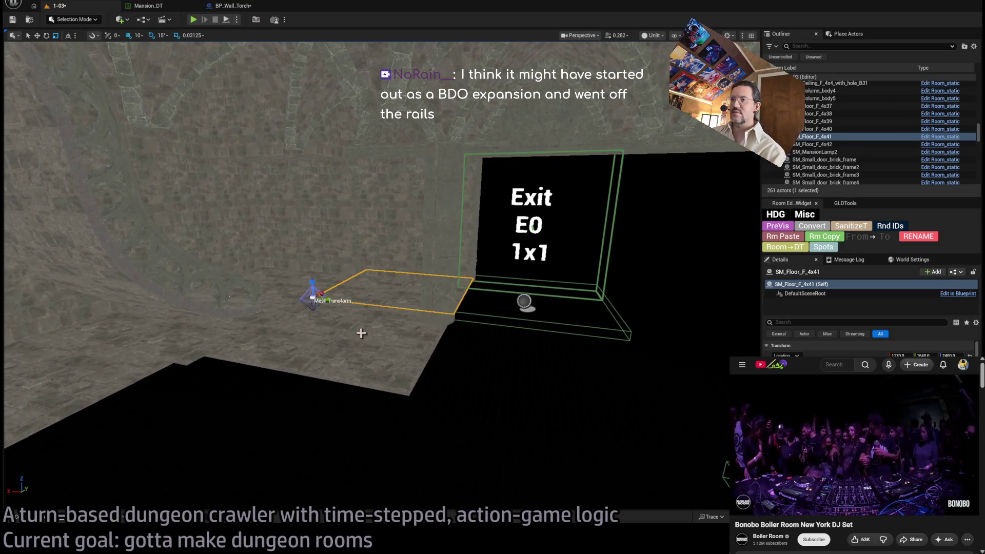
ctrl+click(361, 333)
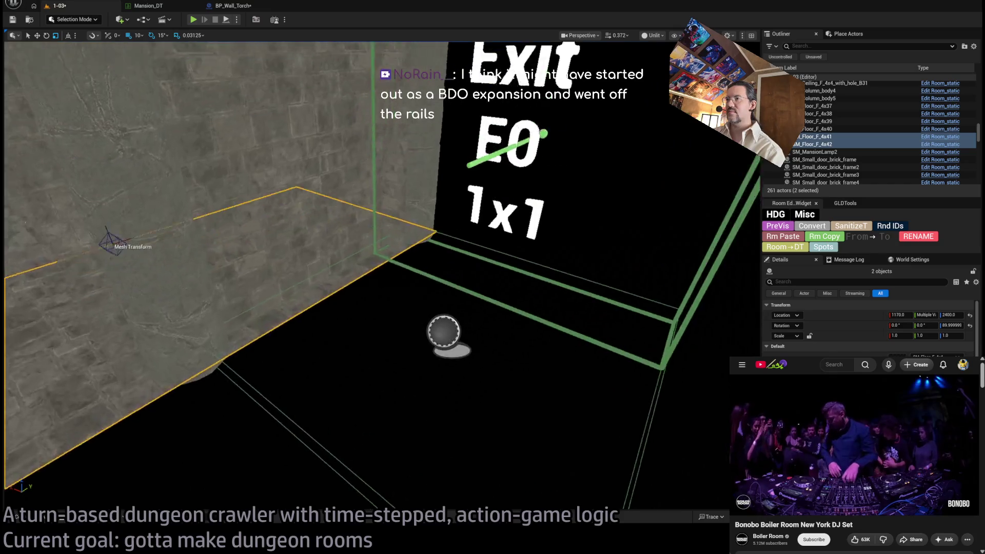
key(f)
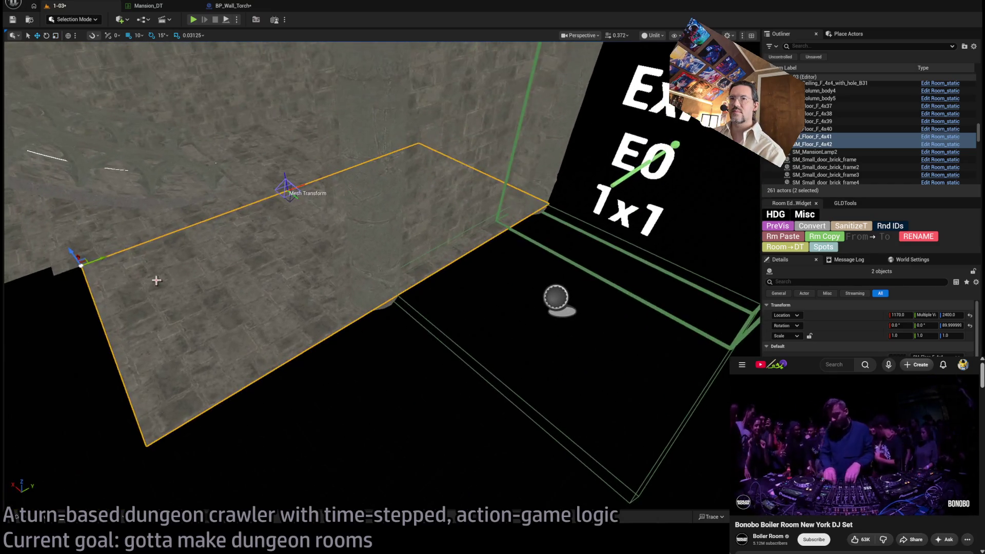
alt+drag(78, 254, 143, 440)
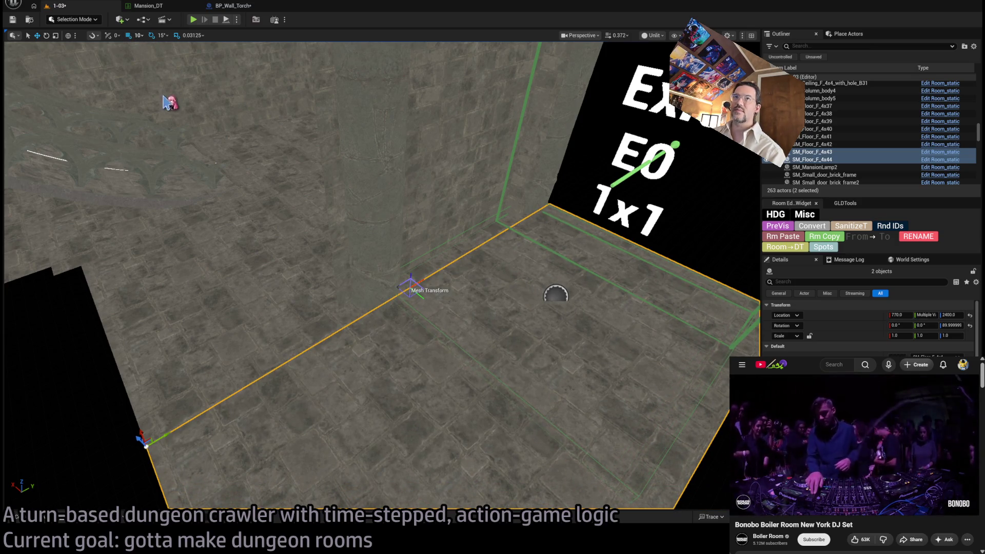
mouse_move(556, 294)
mouse_down()
mouse_move(479, 293)
mouse_move(293, 340)
mouse_move(242, 180)
mouse_move(41, 414)
mouse_move(303, 325)
mouse_move(455, 330)
mouse_move(398, 294)
mouse_move(288, 440)
mouse_move(551, 449)
mouse_up()
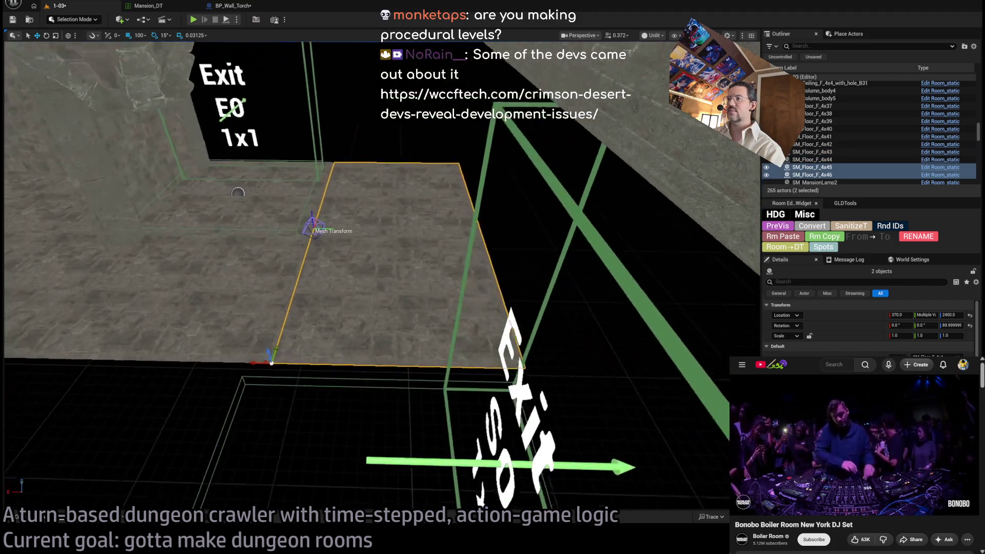
mouse_move(238, 193)
mouse_down()
mouse_move(448, 283)
mouse_move(315, 385)
mouse_up()
Step: Move floor tile SM_Floor_F_4x46 to X location 400 and select tile 4x45
click(334, 302)
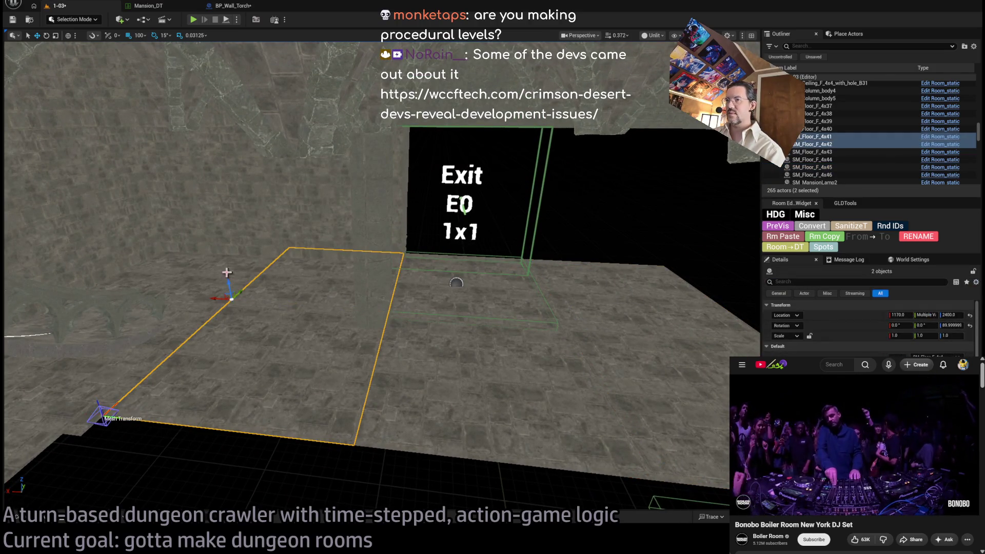
click(176, 346)
ctrl+click(315, 288)
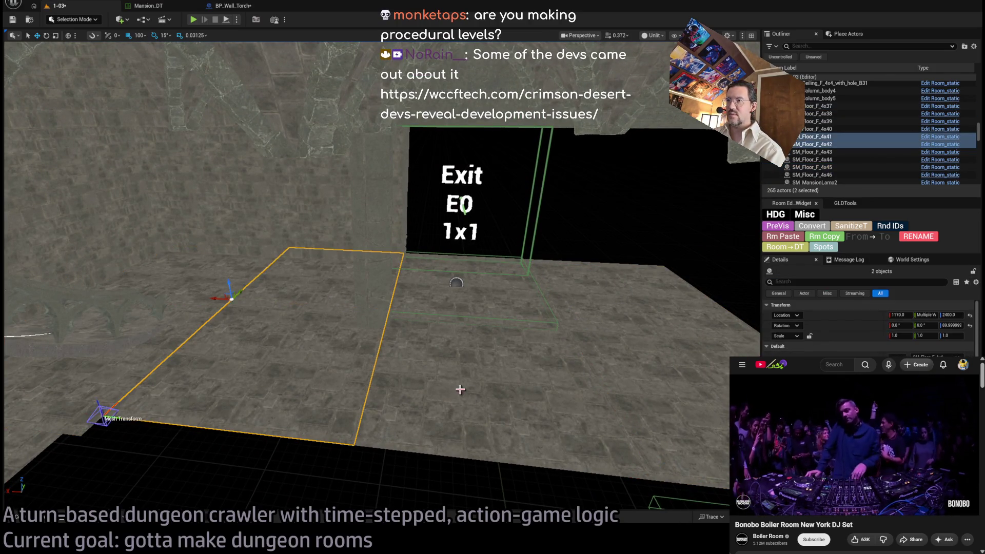
ctrl+click(328, 287)
click(675, 369)
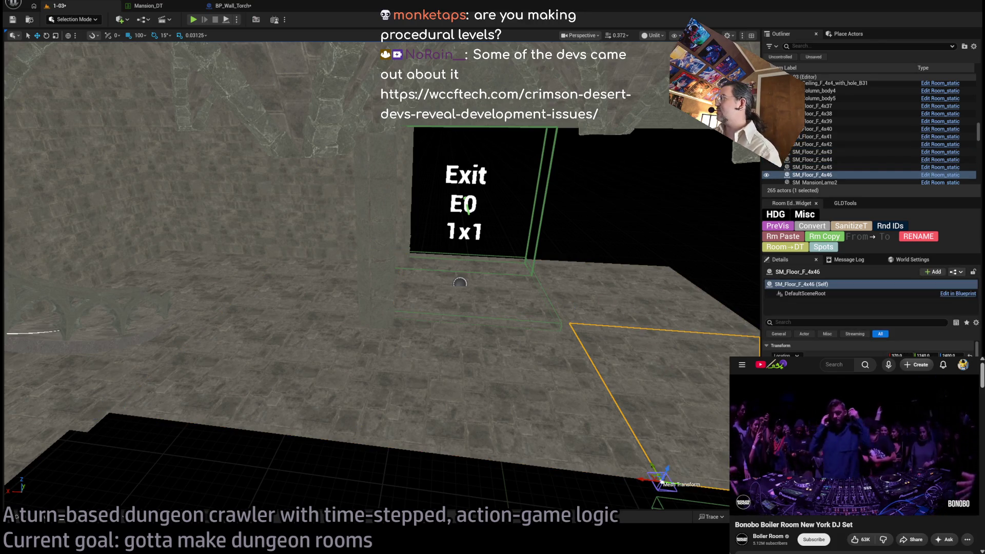
drag(661, 480, 633, 478)
click(900, 355)
text(0)
key(Return)
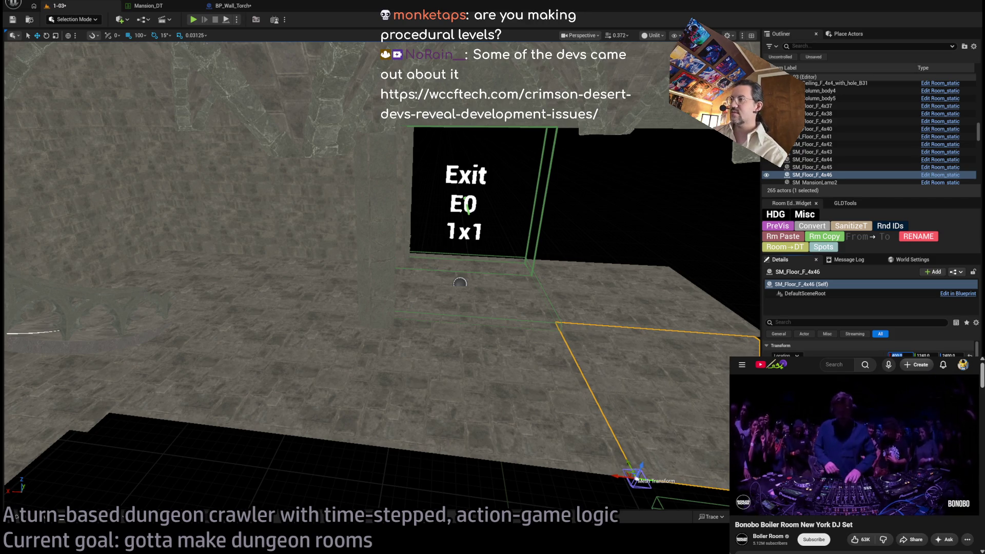
drag(626, 301, 570, 191)
click(570, 191)
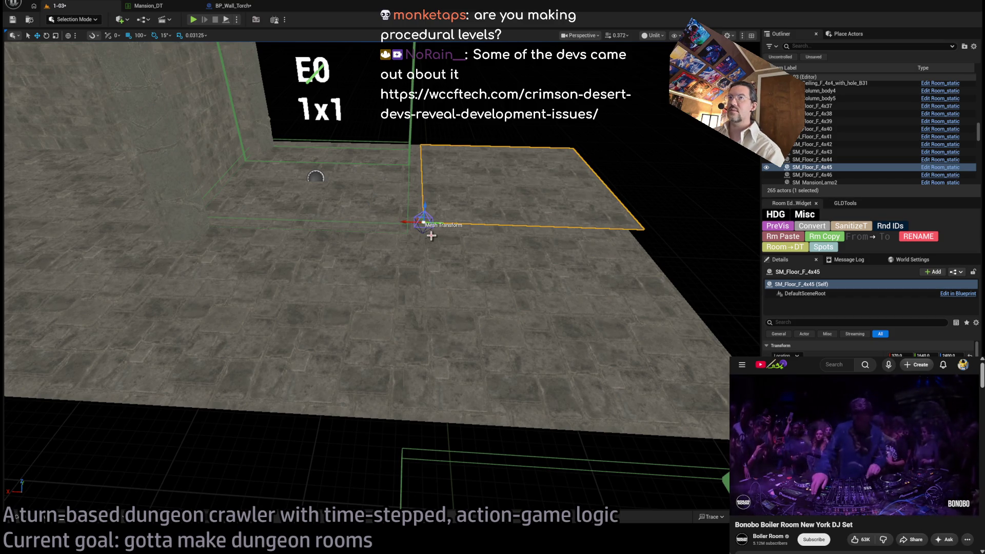
Step: Set grid snap to 10 and slide tile SM_Floor_F_4x45 to X 400
click(137, 35)
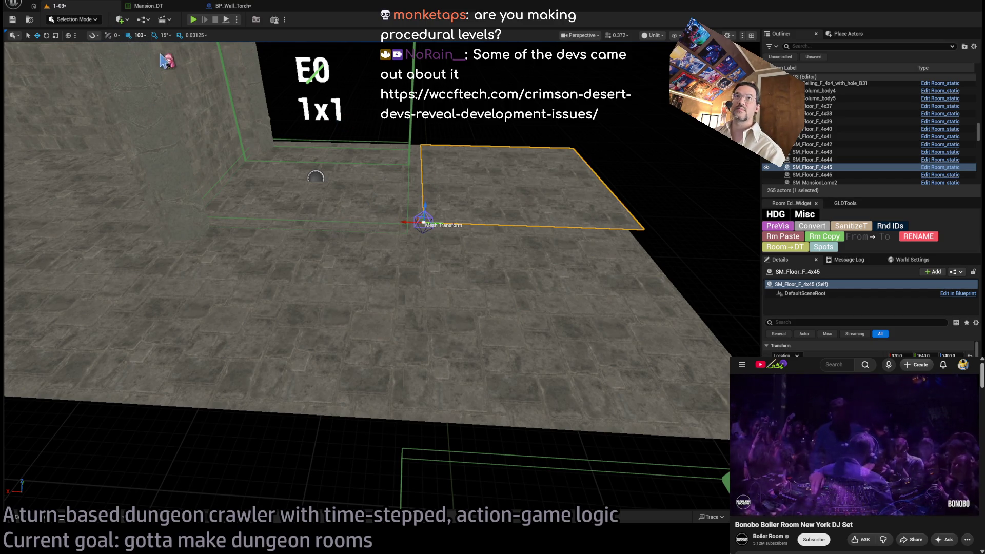
click(174, 80)
drag(413, 222, 399, 222)
Step: Slide tiles SM_Floor_F_4x43, 4x44 and two neighbours left along X
click(321, 264)
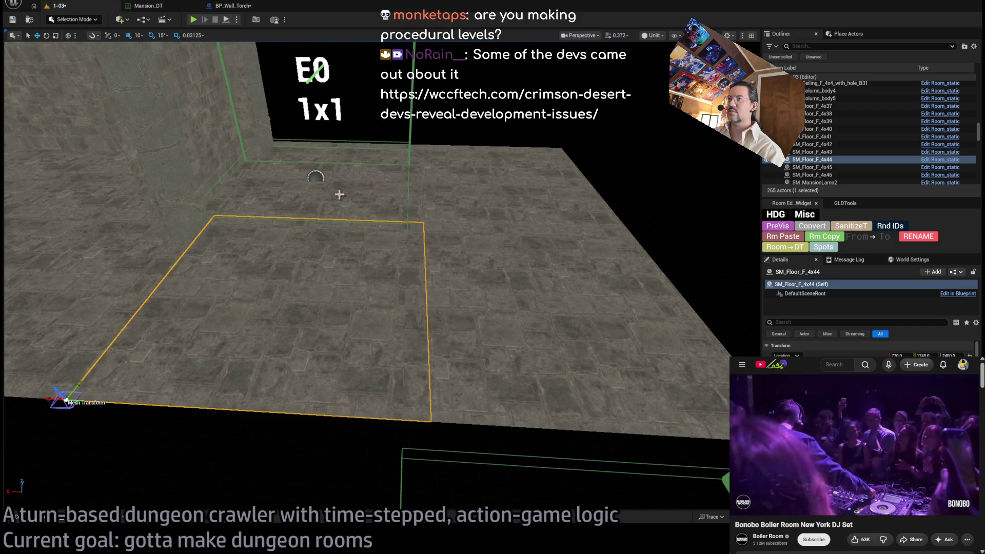
ctrl+click(339, 194)
key(f)
ctrl+click(325, 297)
ctrl+click(433, 279)
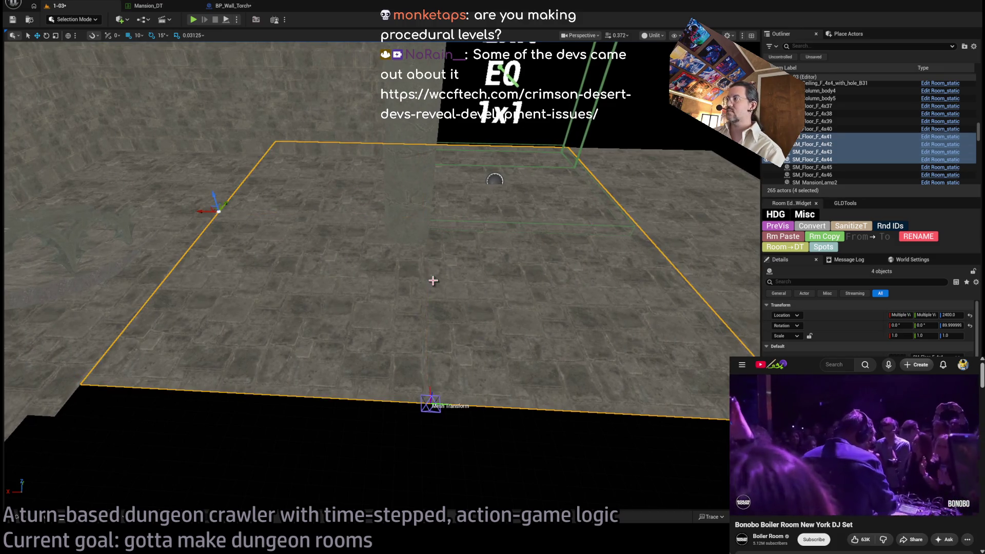
drag(205, 214, 186, 211)
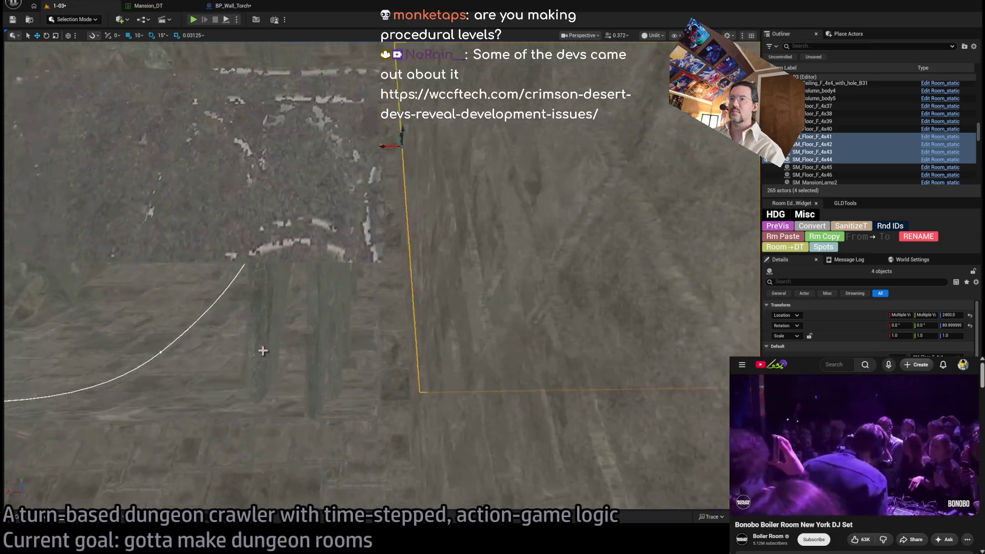
Step: Reset tiles SM_Floor_F_4x37 and 4x38 to Scale Y 1.0 and shift them to X 1610
click(308, 352)
ctrl+click(349, 124)
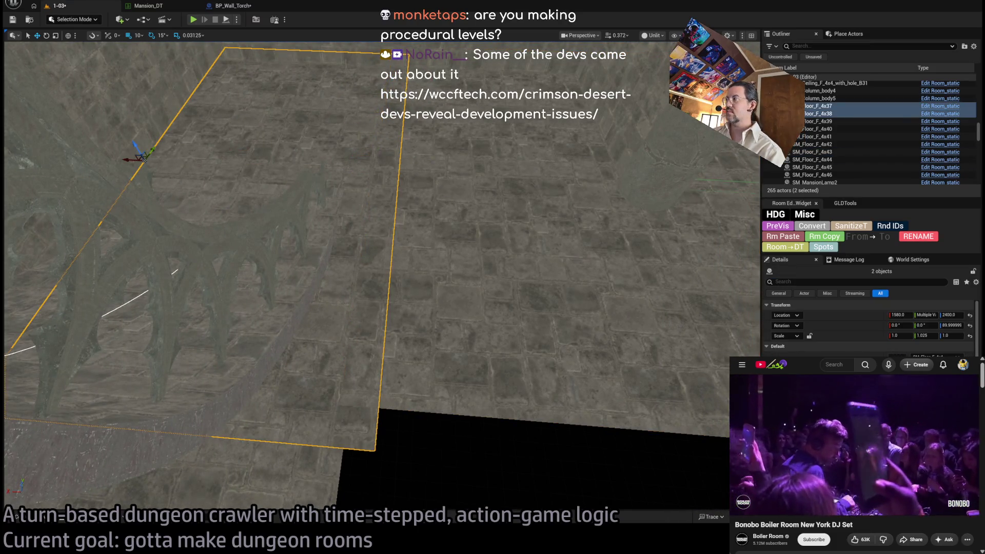
key(f)
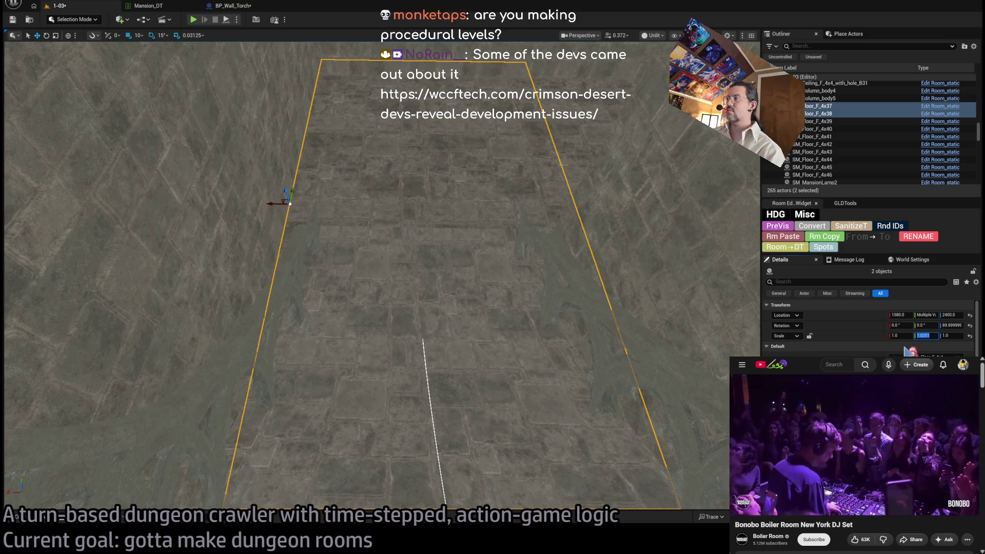
text(1)
key(Return)
scroll(296, 268, down, 3)
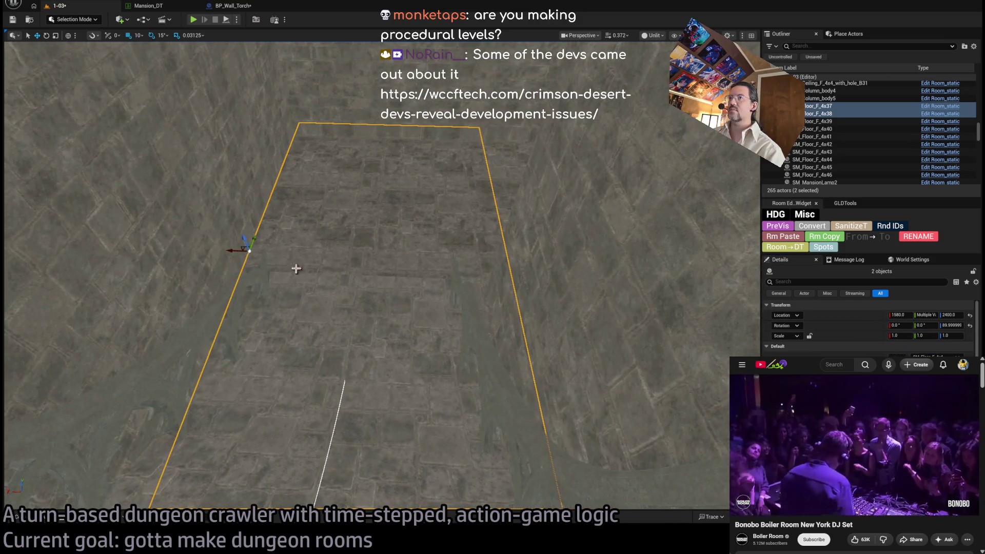
mouse_move(235, 250)
mouse_down()
mouse_move(134, 264)
mouse_move(381, 259)
mouse_move(386, 291)
mouse_up()
Step: Undo the nudge of tiles 4x45/4x46, then move tiles 4x41 and 4x42 to X 1200
click(510, 386)
drag(456, 313, 395, 283)
key(ctrl+z)
click(394, 211)
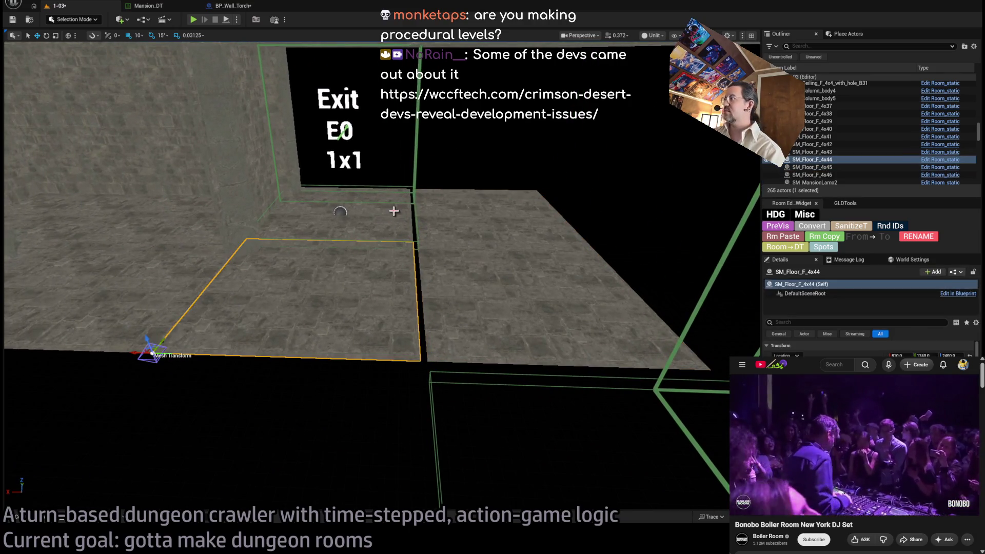
ctrl+click(385, 220)
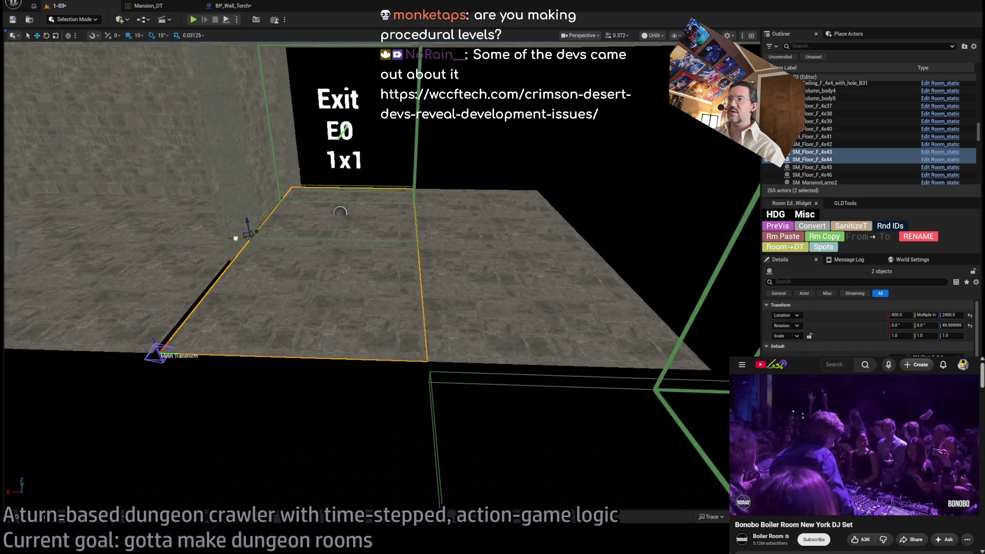
drag(344, 282, 344, 282)
click(343, 282)
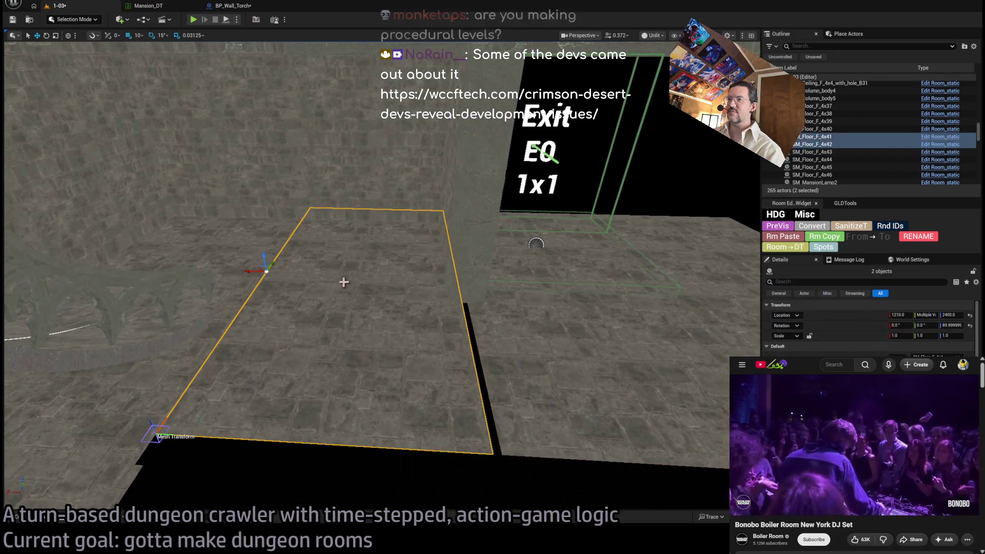
drag(257, 271, 260, 271)
Step: Align tiles SM_Floor_F_4x37 and 4x38 at X 1600 and save the level
drag(383, 332, 383, 332)
click(255, 348)
drag(255, 348, 343, 228)
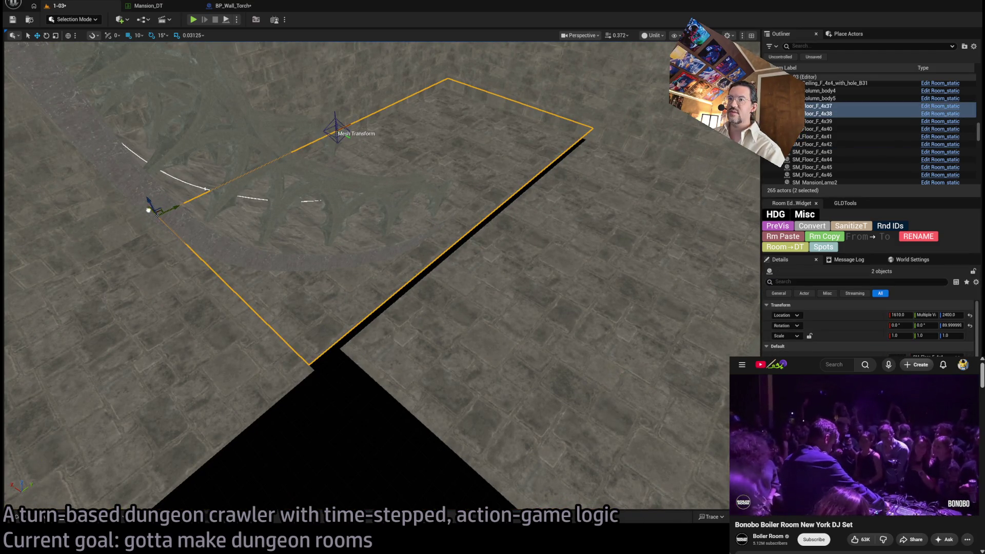
drag(343, 227, 417, 384)
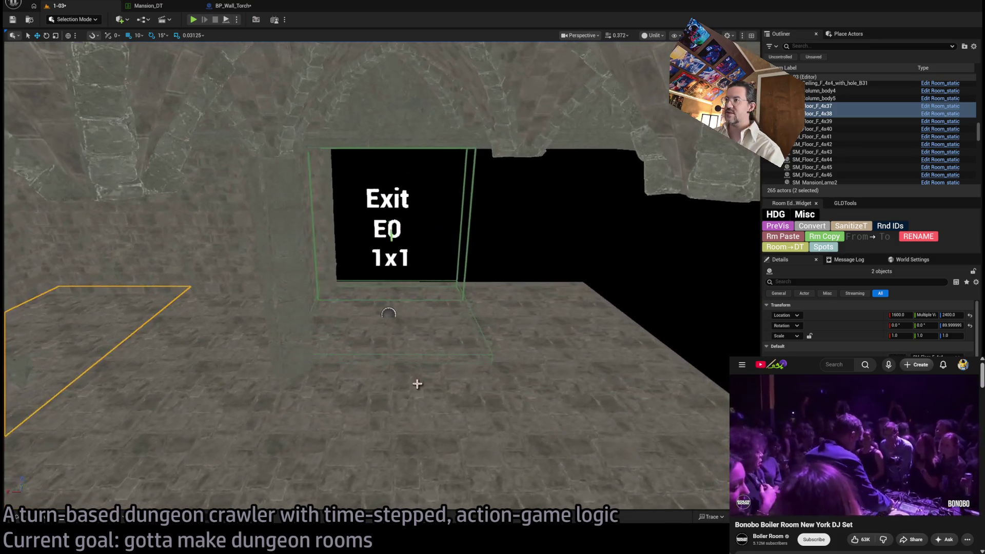
key(ctrl+s)
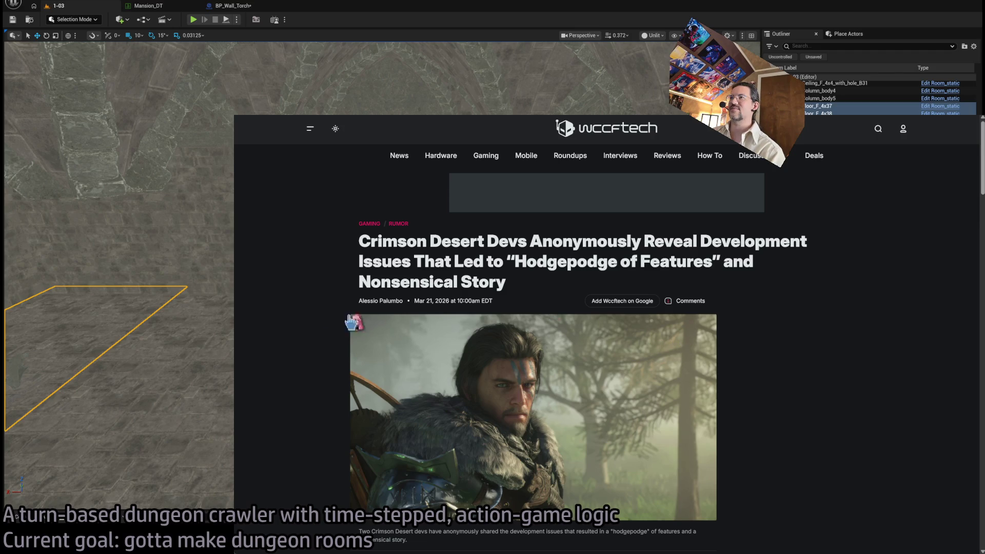
Step: Narrow the browser window and zoom in on the Wccftech Crimson Desert article
drag(238, 283, 310, 283)
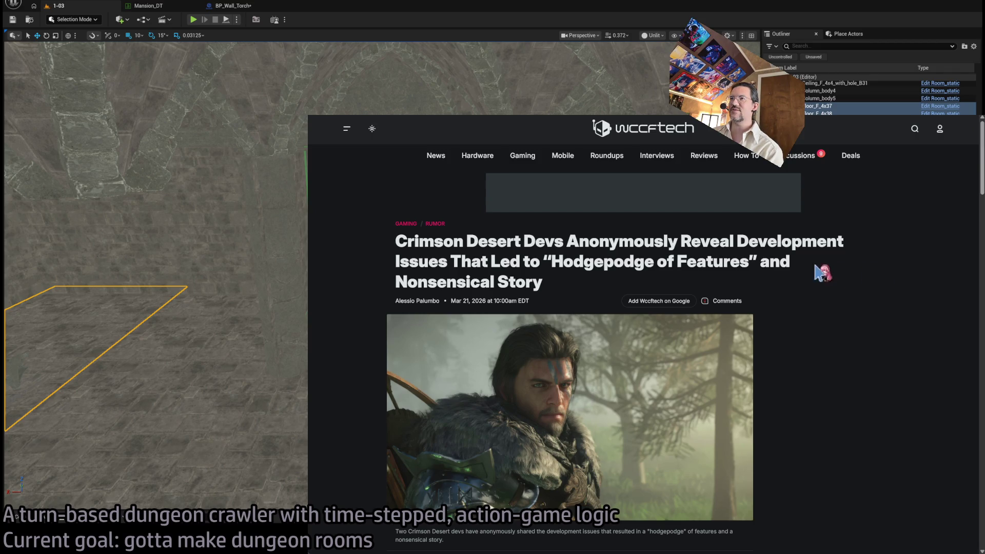
middle_click(814, 272)
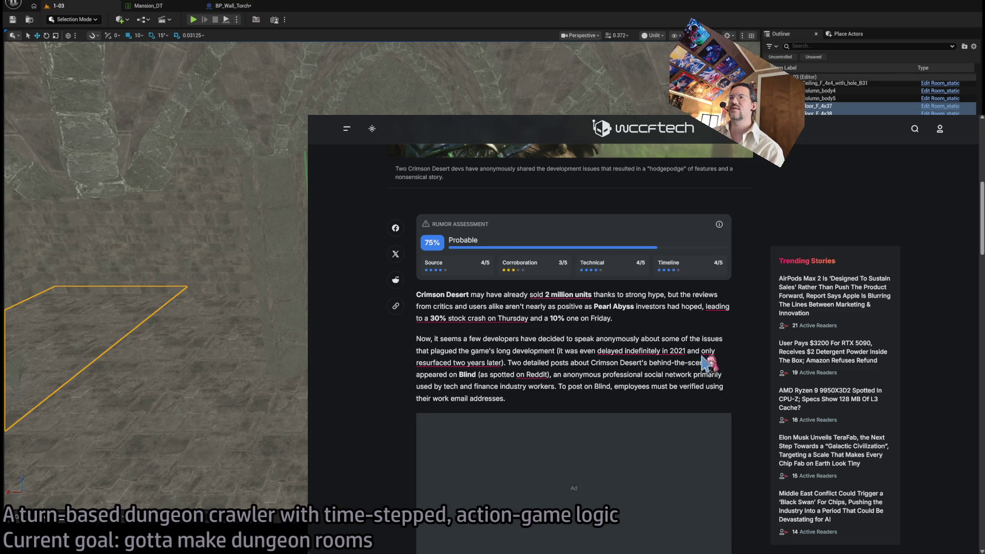
key(ctrl+plus)
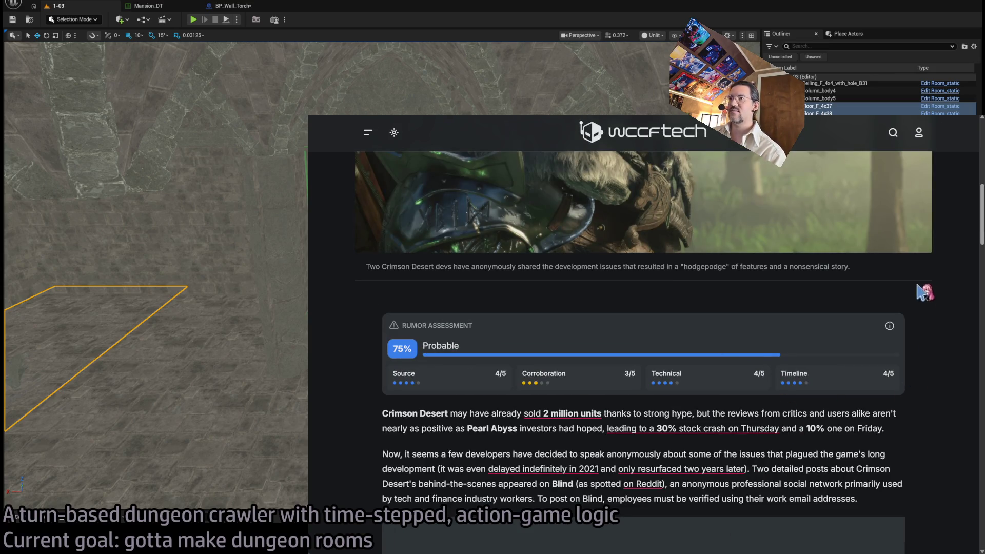
middle_click(915, 344)
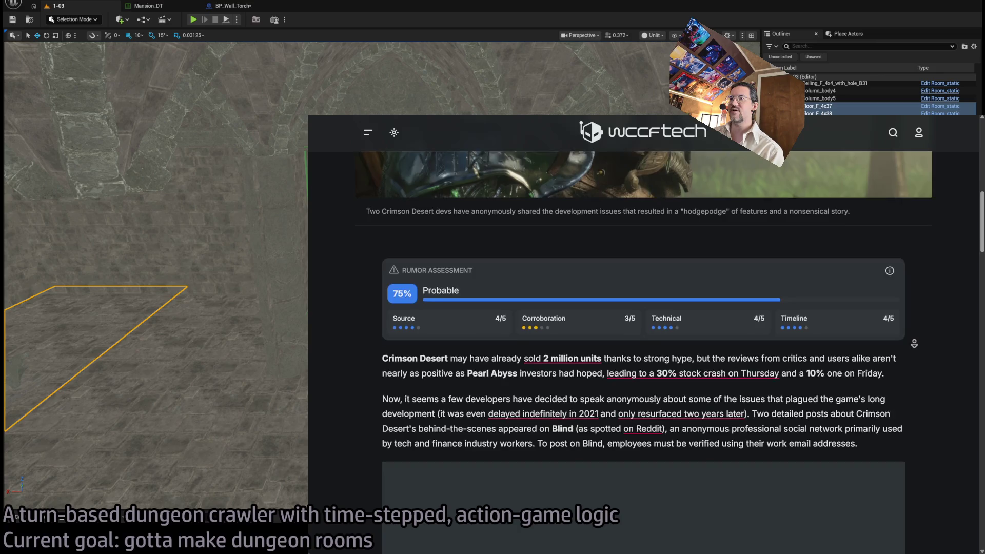
click(730, 330)
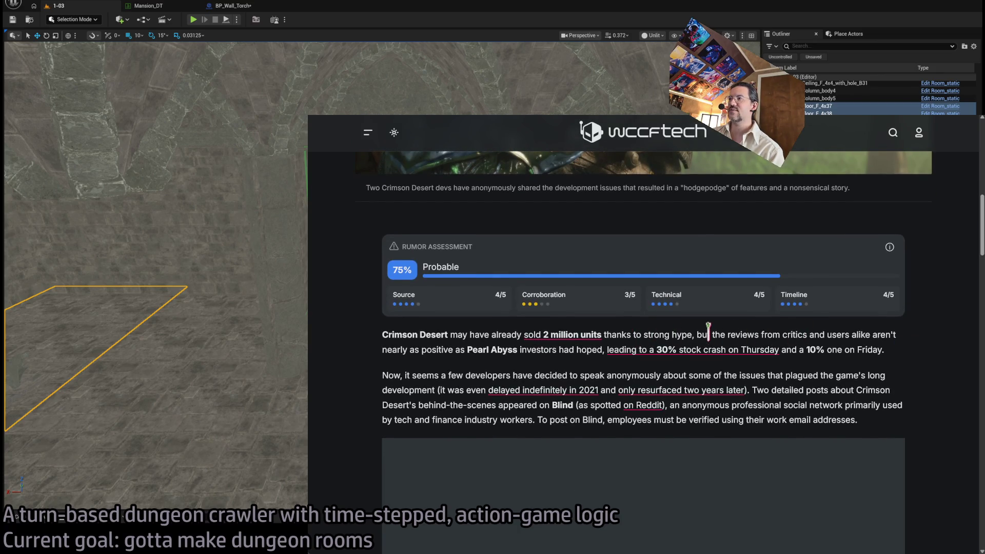
Step: Highlight the 2 million units sentence and open the article's Reddit source post
drag(449, 335, 827, 336)
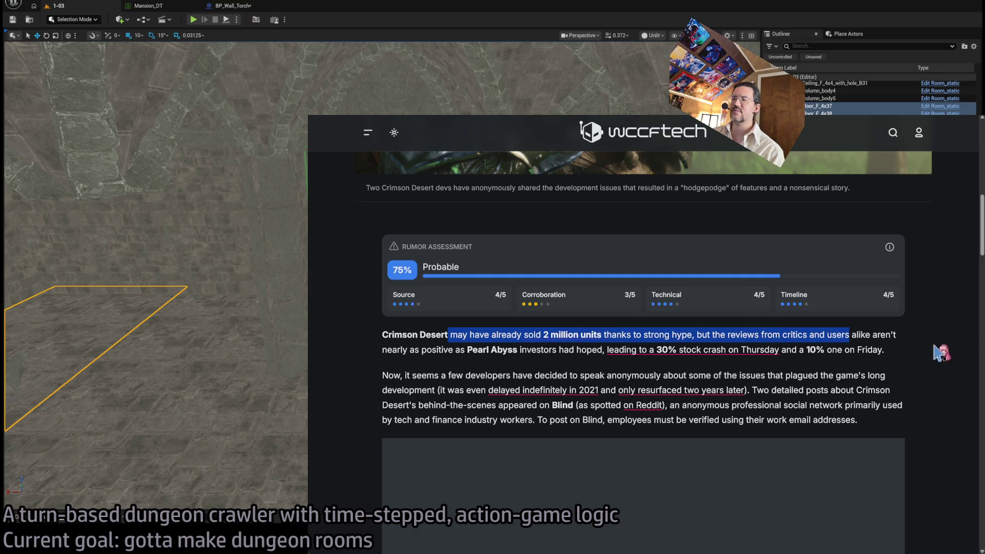
middle_click(914, 347)
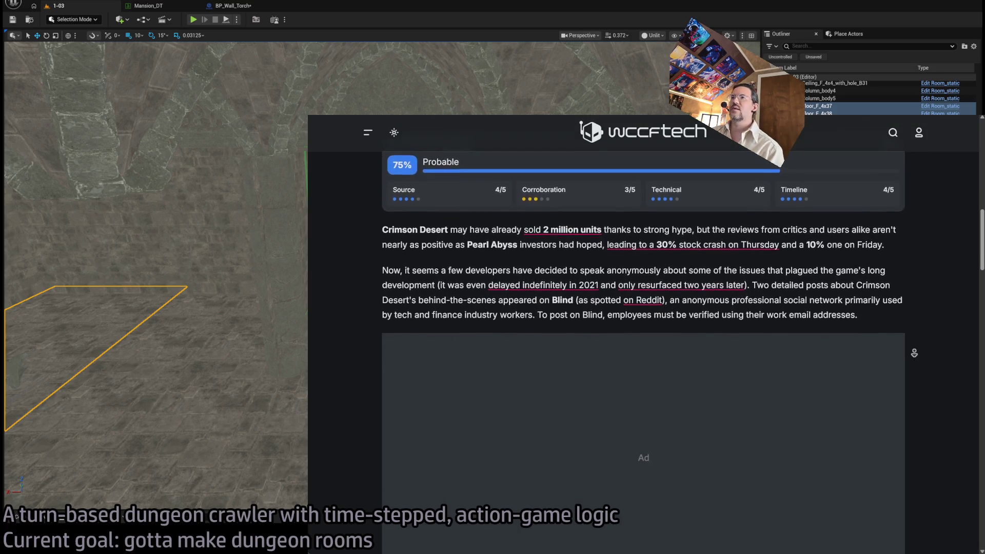
click(831, 287)
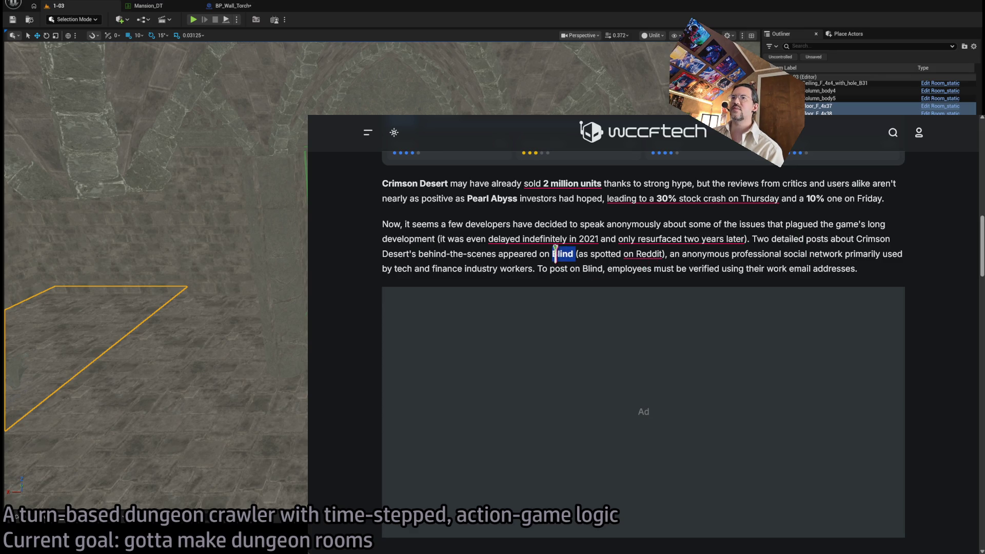
click(642, 253)
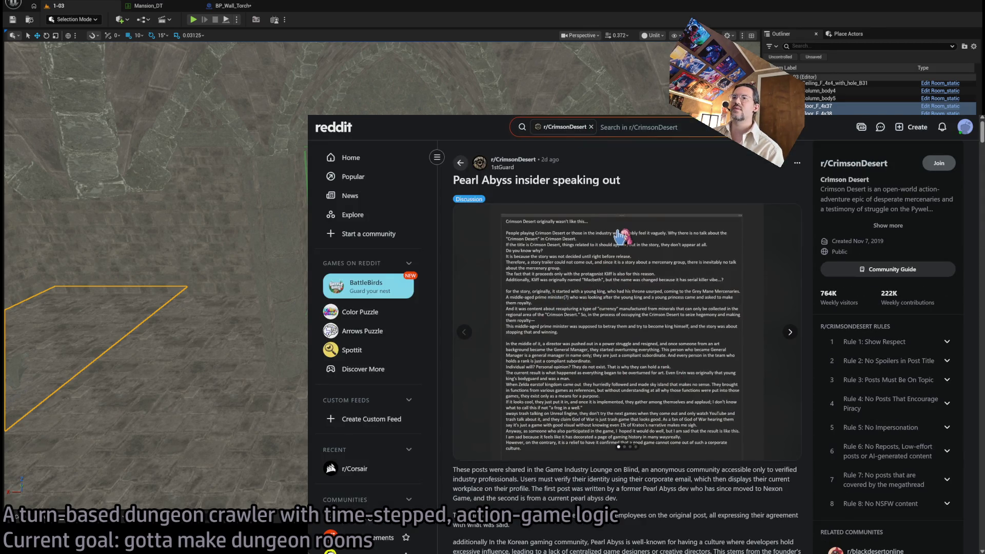
Step: Highlight the Game Industry Lounge line, then close the Reddit post to return to the article
scroll(620, 237, down, 5)
mouse_move(535, 181)
mouse_down()
mouse_move(653, 180)
mouse_move(642, 181)
mouse_up()
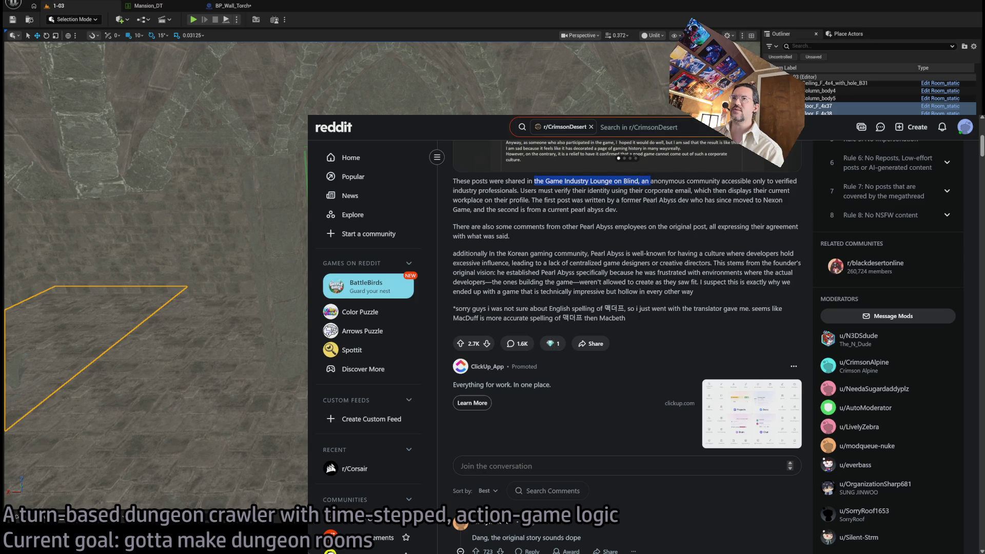
key(ctrl+w)
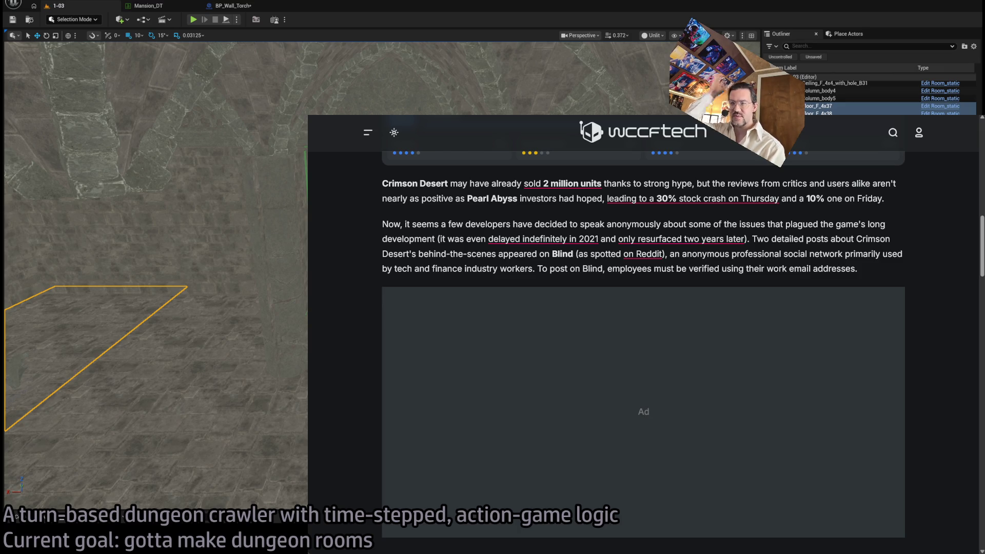
Step: Highlight the clause ending in 'final plot' and the first quoted story paragraph
scroll(832, 252, up, 2)
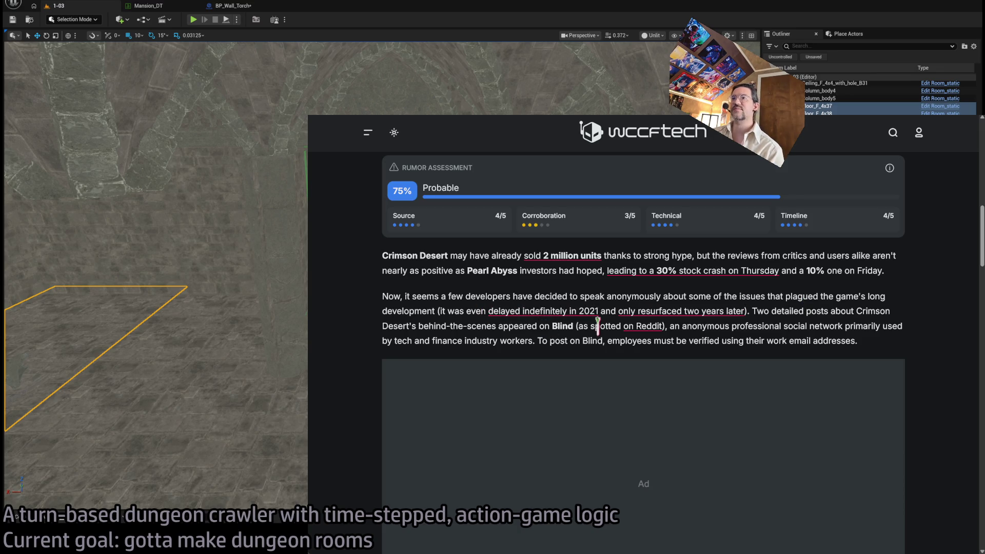
scroll(892, 299, down, 5)
scroll(892, 299, down, 3)
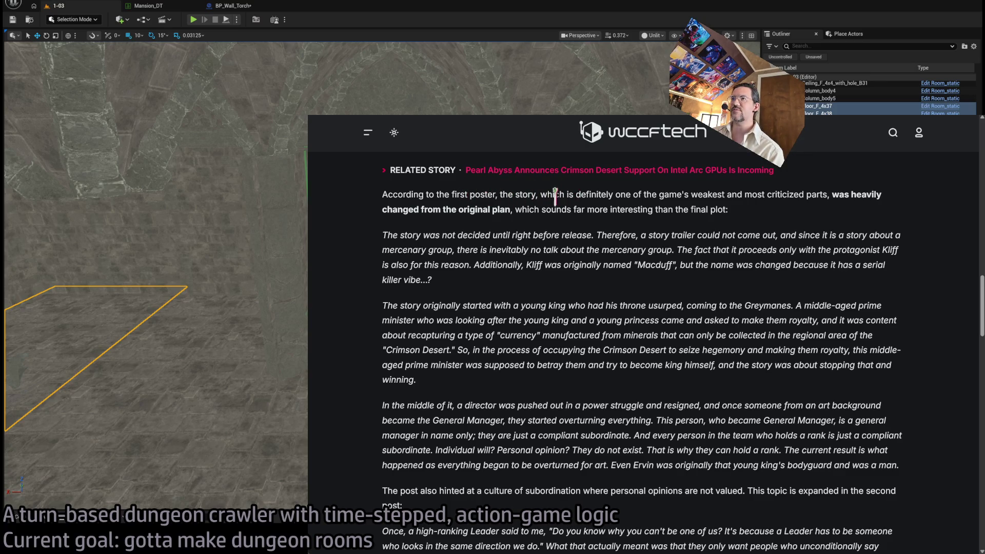
double_click(554, 195)
drag(554, 195, 748, 215)
click(766, 216)
double_click(527, 208)
drag(527, 208, 800, 226)
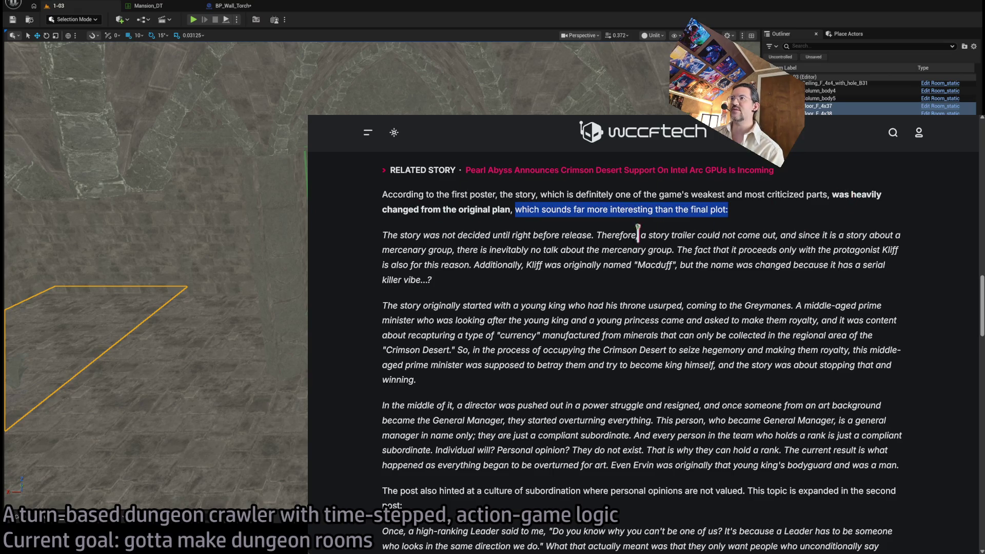
mouse_move(394, 236)
mouse_down()
mouse_move(384, 235)
mouse_move(520, 265)
mouse_move(482, 283)
mouse_up()
click(485, 285)
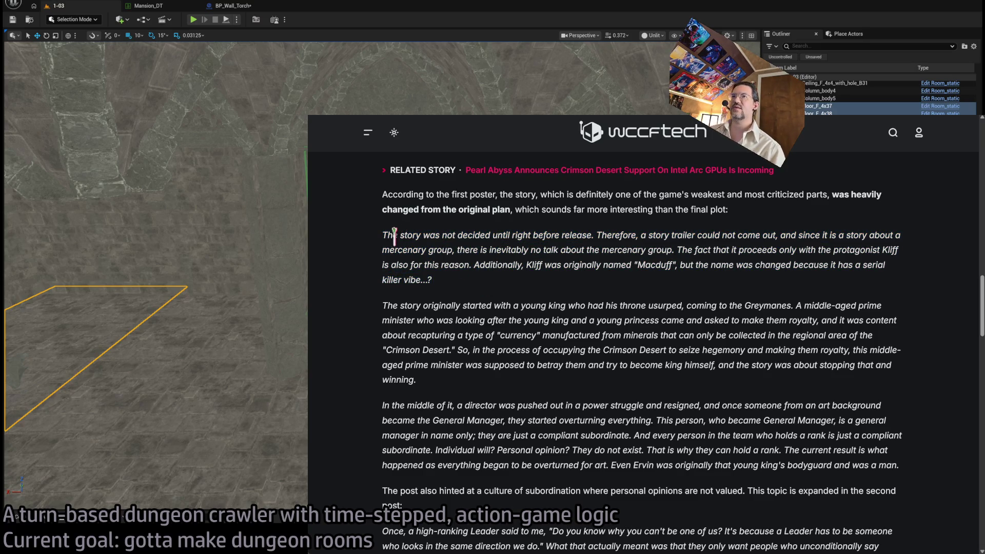
mouse_move(394, 236)
mouse_down()
mouse_move(386, 235)
mouse_move(518, 264)
mouse_move(482, 282)
mouse_up()
click(483, 280)
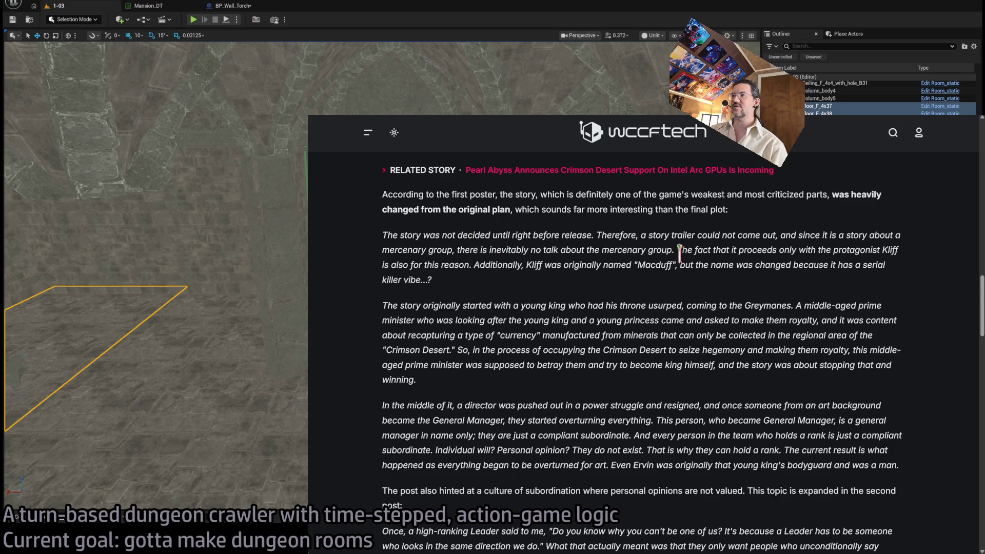
Step: Highlight the passages about the mercenary group, protagonist Kliff and the name Macduff
drag(672, 250, 393, 237)
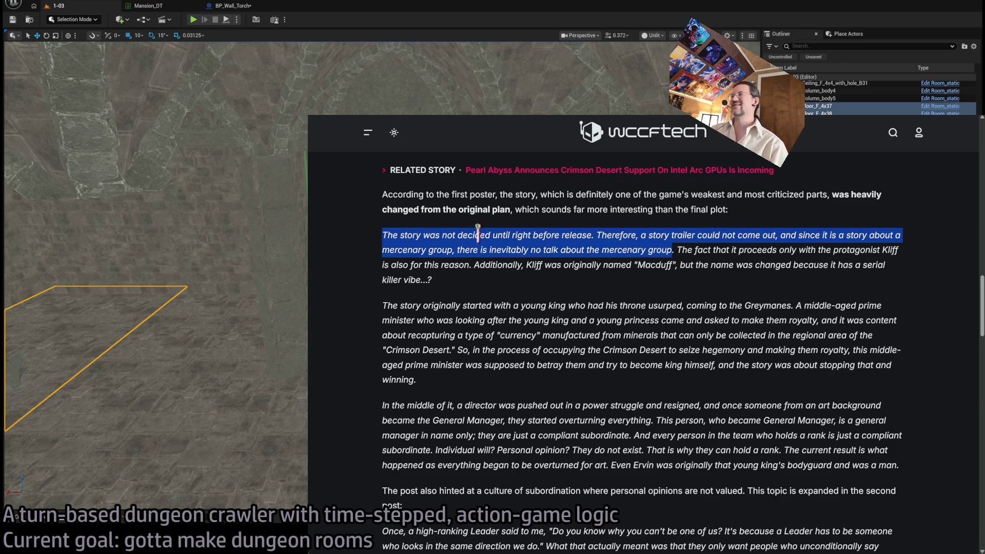
mouse_move(676, 251)
mouse_down()
mouse_move(687, 248)
mouse_move(688, 264)
mouse_move(707, 264)
mouse_move(679, 265)
mouse_move(705, 263)
mouse_up()
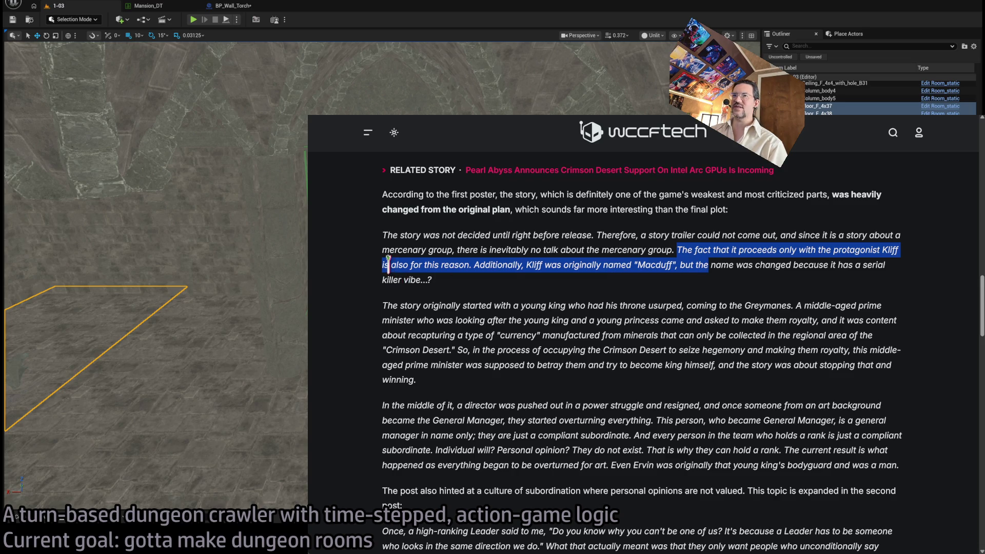
drag(388, 264, 544, 264)
click(554, 265)
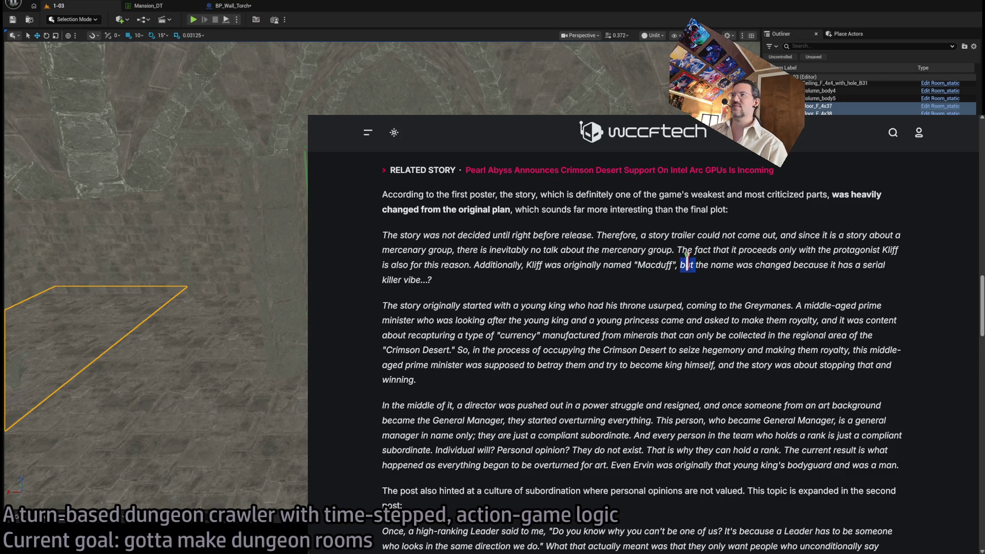
mouse_move(686, 255)
mouse_down()
mouse_move(703, 282)
mouse_move(666, 272)
mouse_move(681, 268)
mouse_up()
click(703, 283)
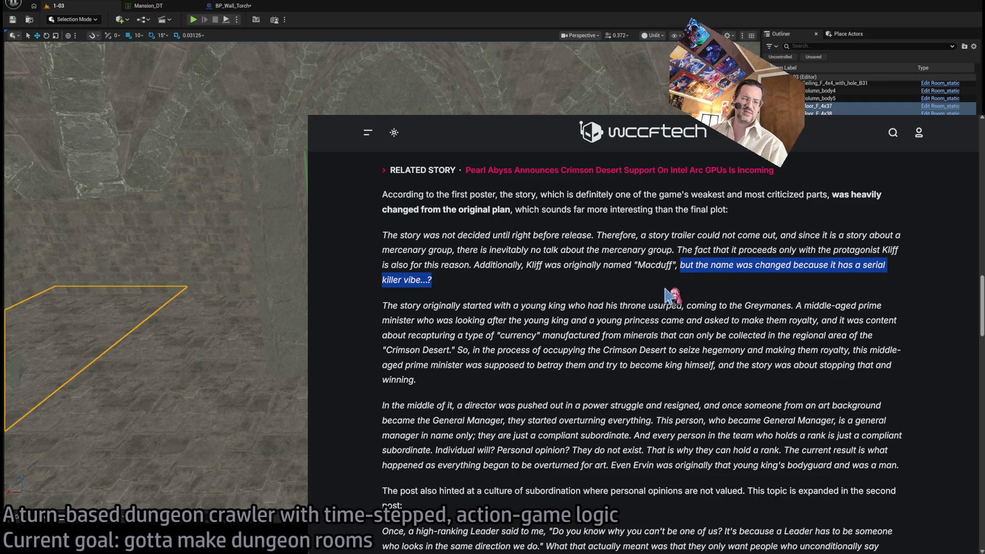
Step: Search 'macduff' in a new tab, open the Macduff (Macbeth) Wikipedia article, then close it
double_click(654, 265)
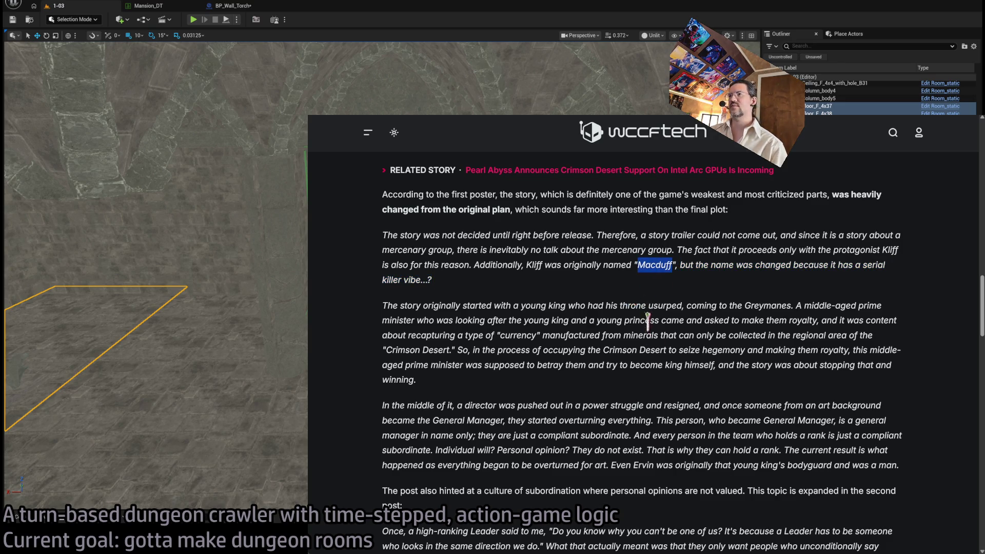
key(ctrl+t)
text(macduff)
key(Return)
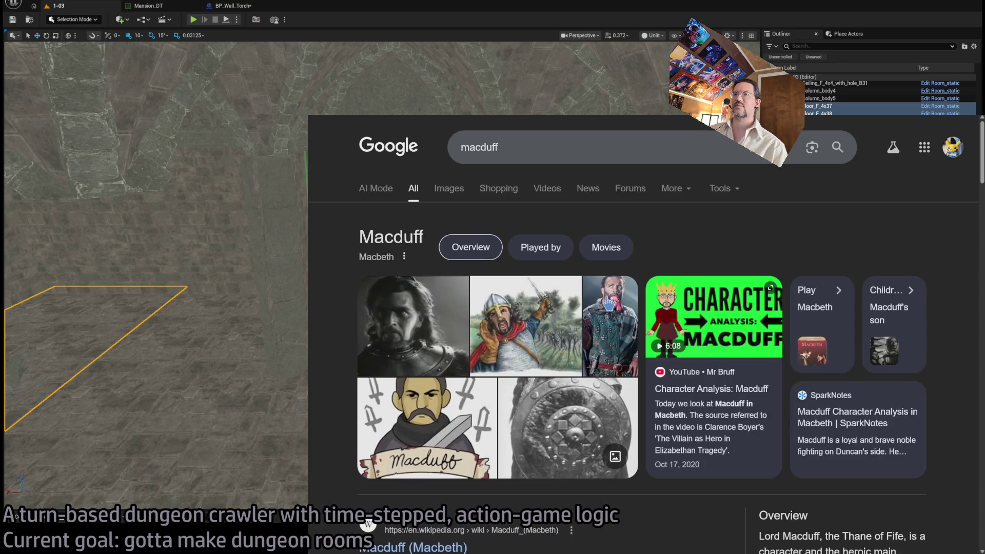
scroll(359, 300, down, 4)
click(423, 340)
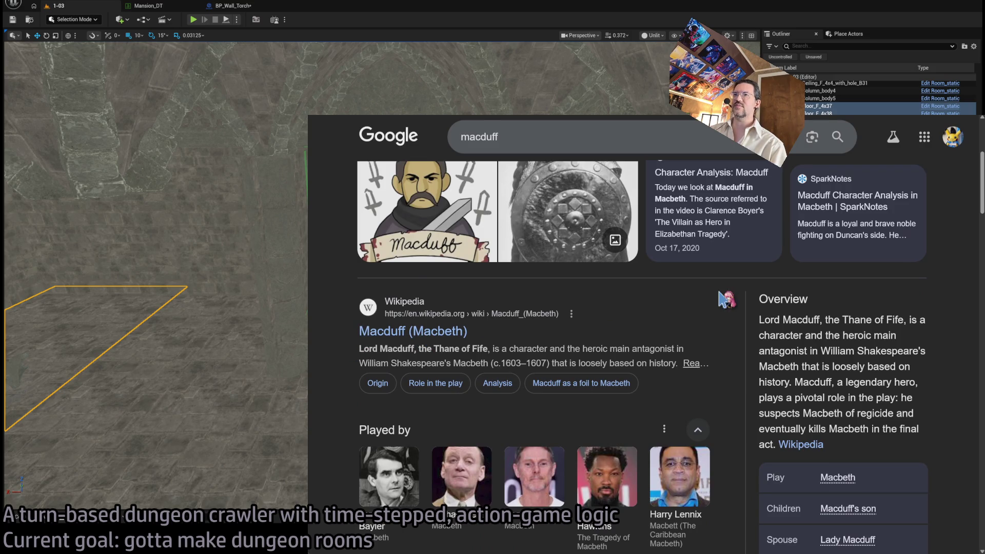
scroll(649, 267, down, 3)
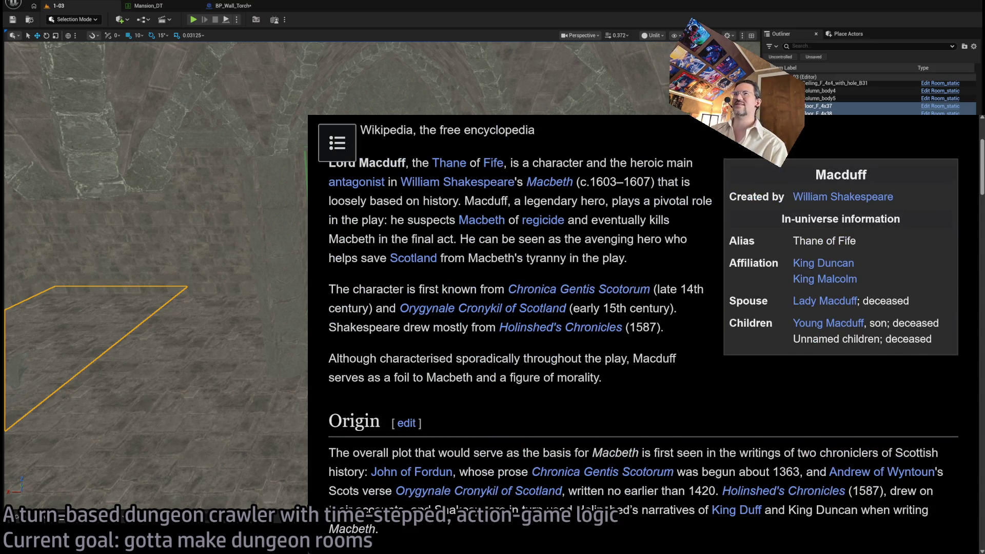
key(ctrl+w)
Step: Highlight the next paragraph and the prime minister's betrayal passage while reading
double_click(392, 306)
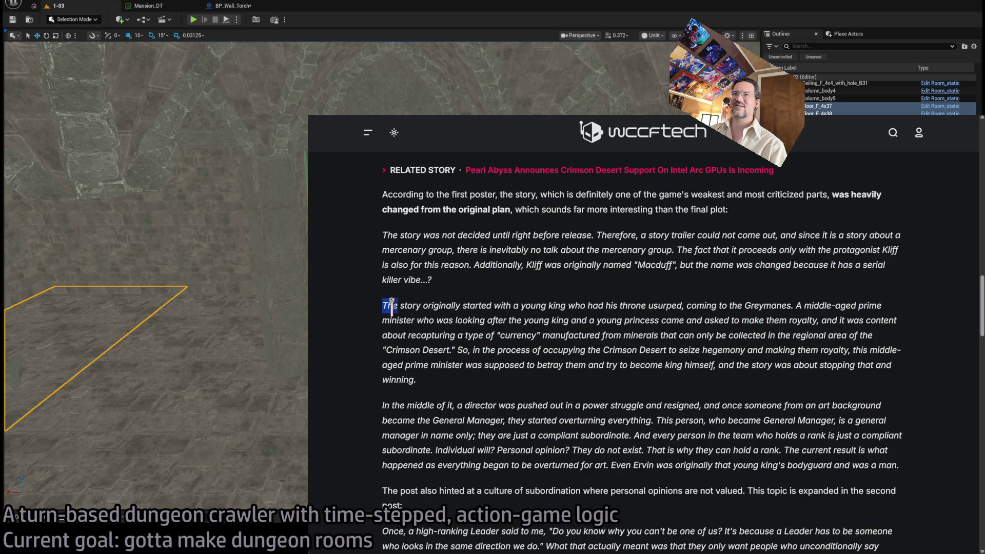
click(392, 306)
click(497, 363)
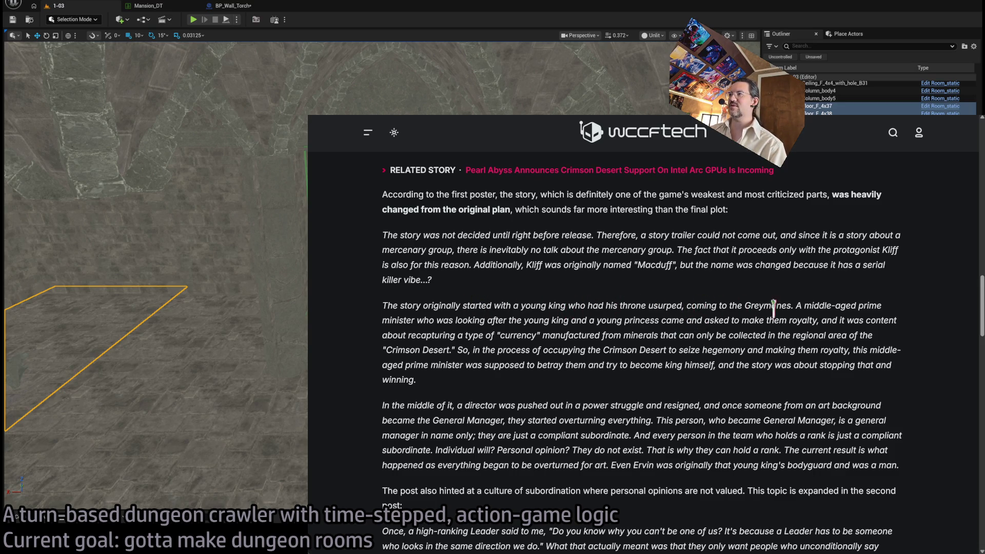
mouse_move(799, 305)
mouse_down()
mouse_move(814, 320)
mouse_move(464, 335)
mouse_move(515, 320)
mouse_move(694, 389)
mouse_up()
click(637, 314)
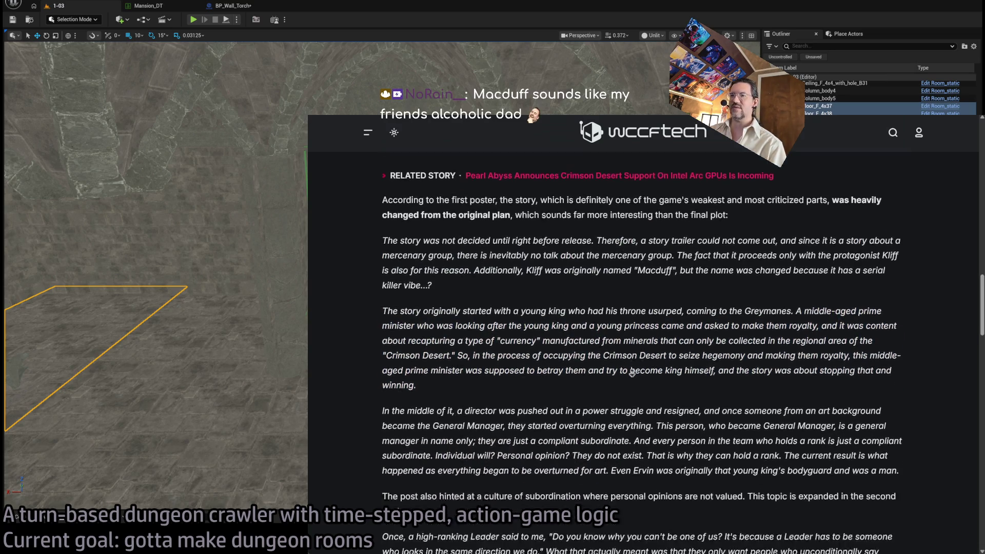
Step: Highlight the director's power-struggle sentence and zoom the article text in
scroll(564, 257, down, 3)
scroll(468, 213, up, 1)
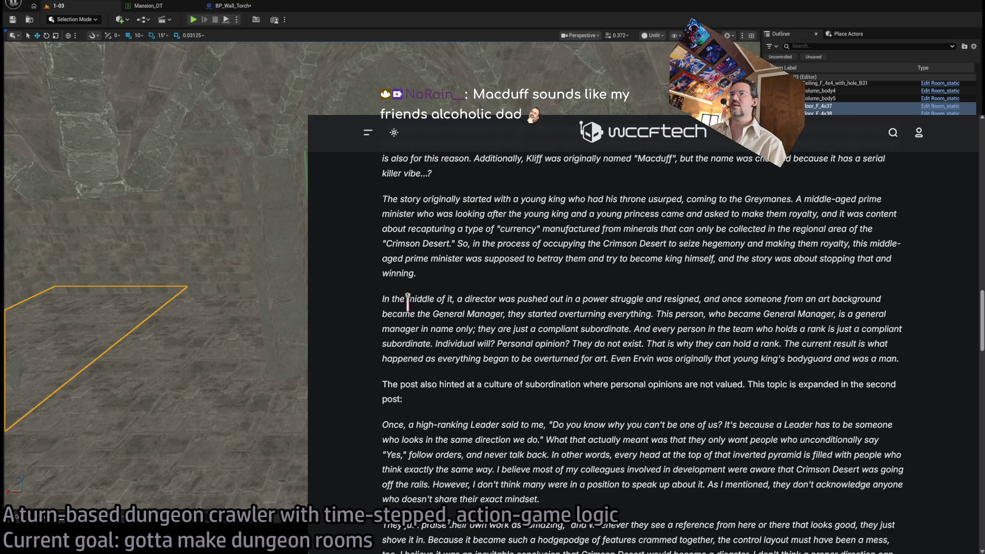
drag(407, 302, 823, 297)
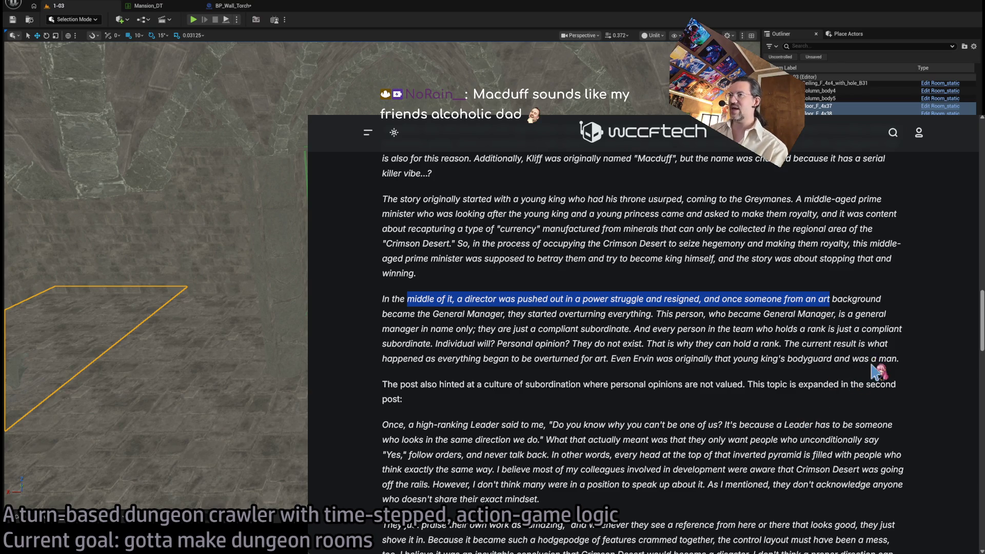
key(ctrl+plus)
scroll(816, 376, down, 1)
Step: Enlarge the article text and read about the director being pushed out and the General Manager
key(ctrl+plus)
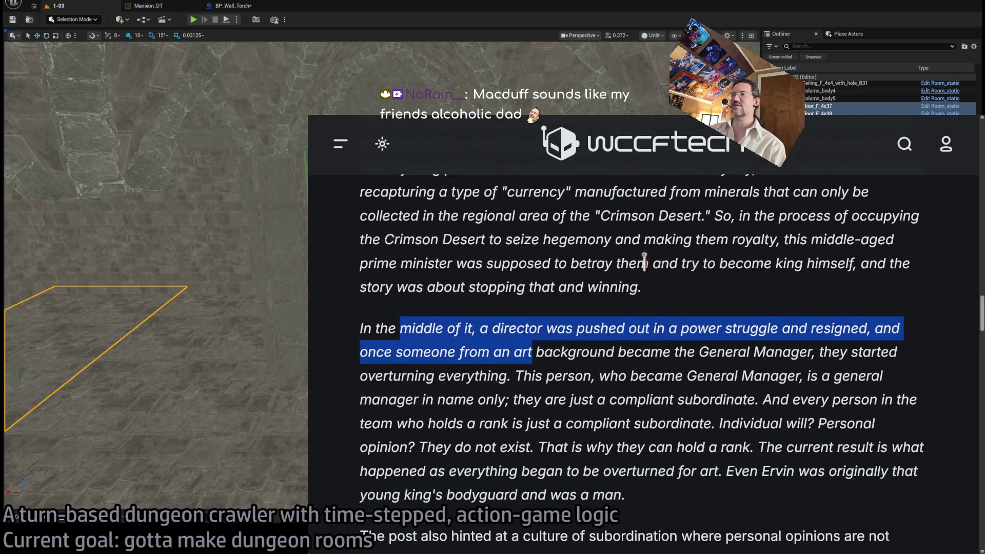
click(631, 266)
scroll(631, 266, down, 1)
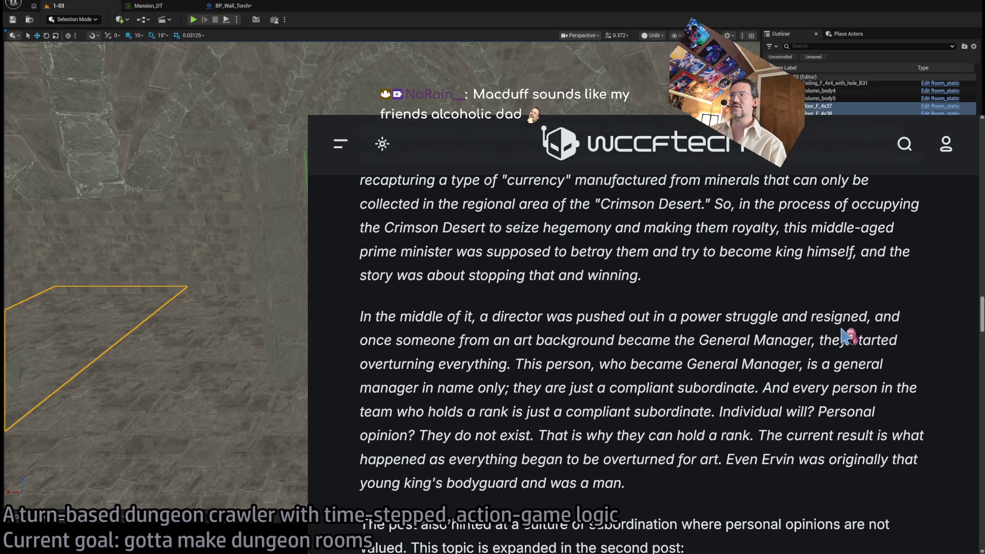
double_click(440, 336)
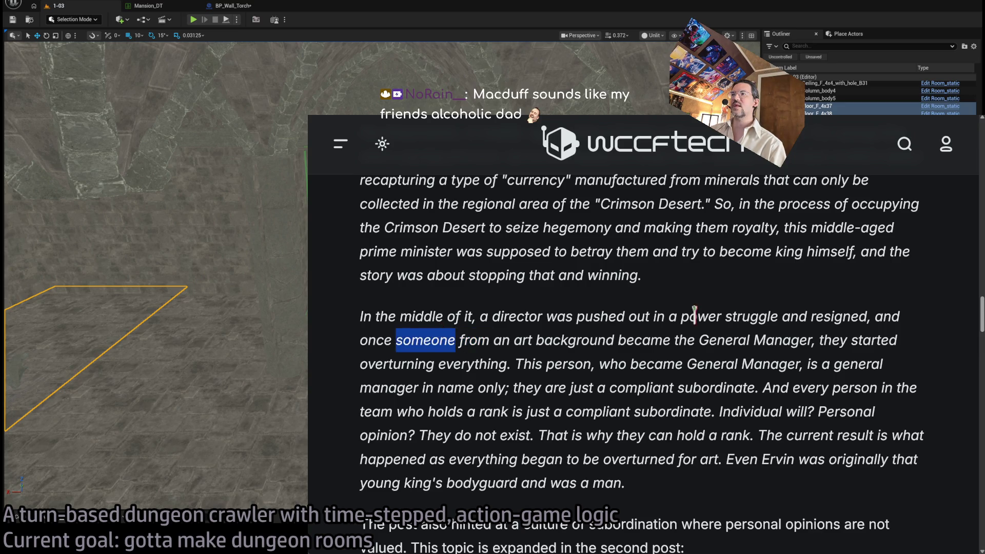
drag(494, 317, 845, 318)
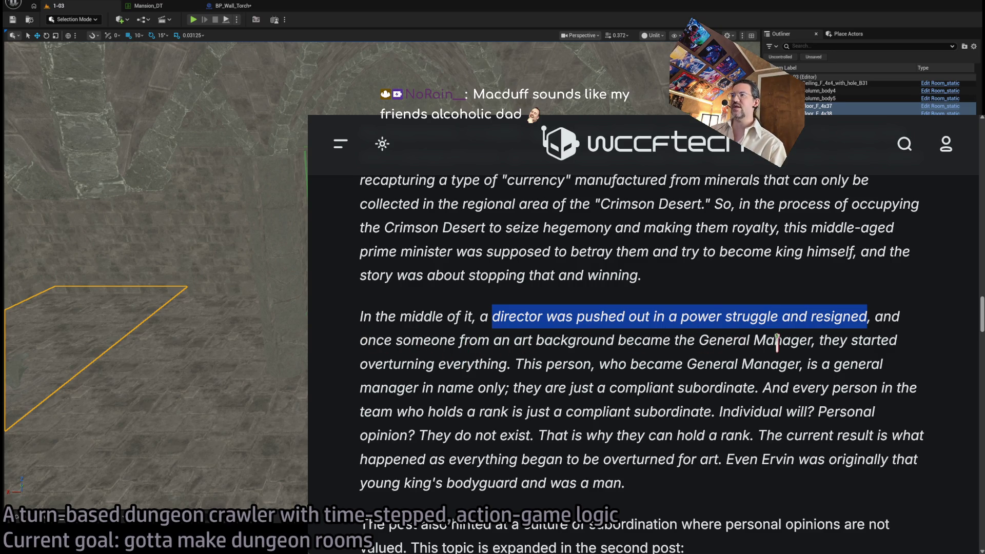
double_click(836, 339)
mouse_move(836, 339)
mouse_down()
mouse_move(509, 359)
mouse_move(873, 361)
mouse_move(417, 388)
mouse_move(759, 390)
mouse_move(703, 410)
mouse_move(451, 413)
mouse_move(749, 433)
mouse_move(763, 413)
mouse_move(714, 422)
mouse_move(847, 413)
mouse_move(442, 435)
mouse_move(588, 433)
mouse_up()
double_click(539, 362)
click(794, 388)
double_click(775, 389)
double_click(846, 413)
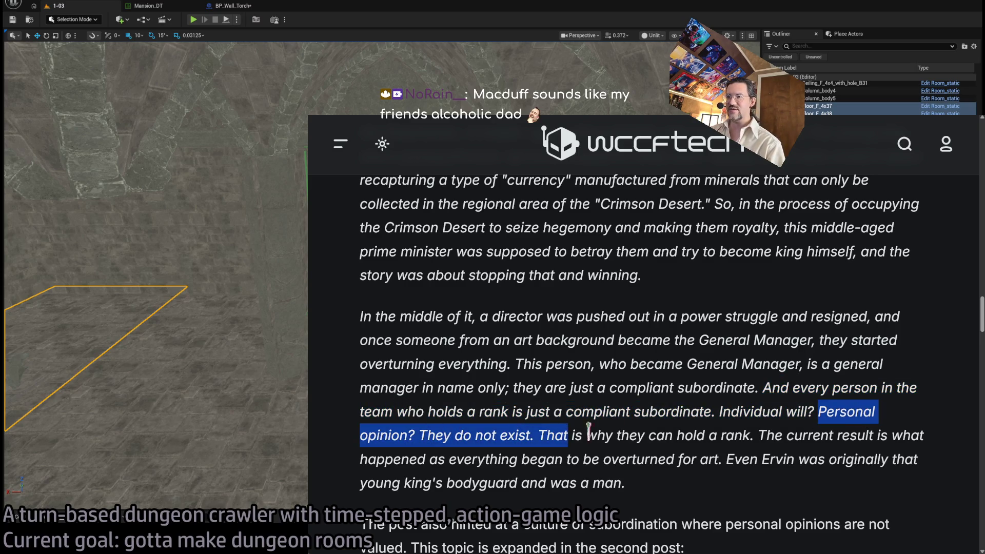
click(704, 379)
Step: Scroll on and read the sentences ending 'was a man' and about the current result
scroll(713, 411, down, 2)
scroll(713, 443, down, 4)
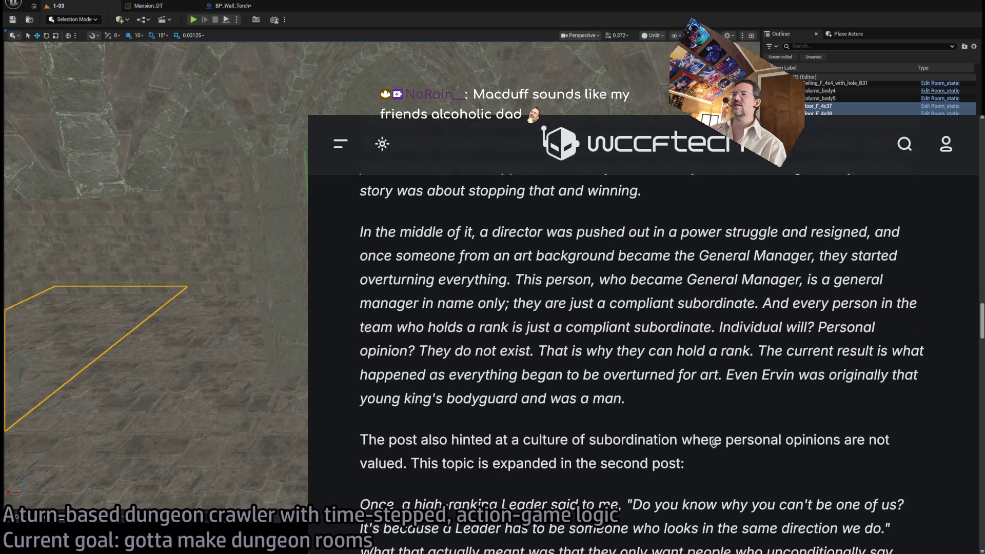
drag(769, 351, 625, 369)
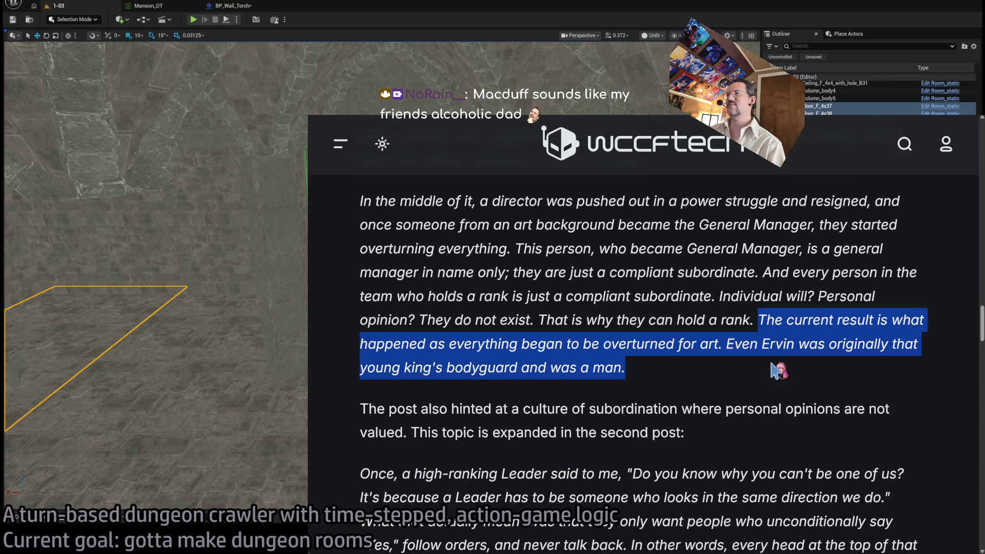
click(413, 342)
mouse_move(381, 347)
mouse_down()
mouse_move(725, 345)
mouse_move(717, 346)
mouse_move(736, 348)
mouse_move(754, 370)
mouse_move(821, 341)
mouse_move(411, 363)
mouse_move(687, 374)
mouse_up()
click(748, 342)
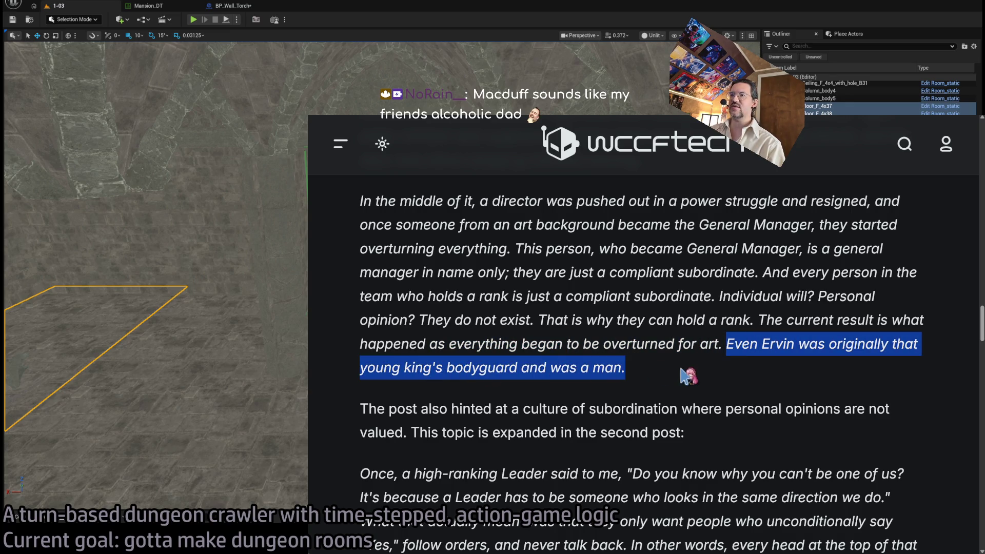
click(713, 365)
Step: Read the Ervin bodyguard sentence and the paragraph on the culture of subordination
scroll(728, 300, down, 5)
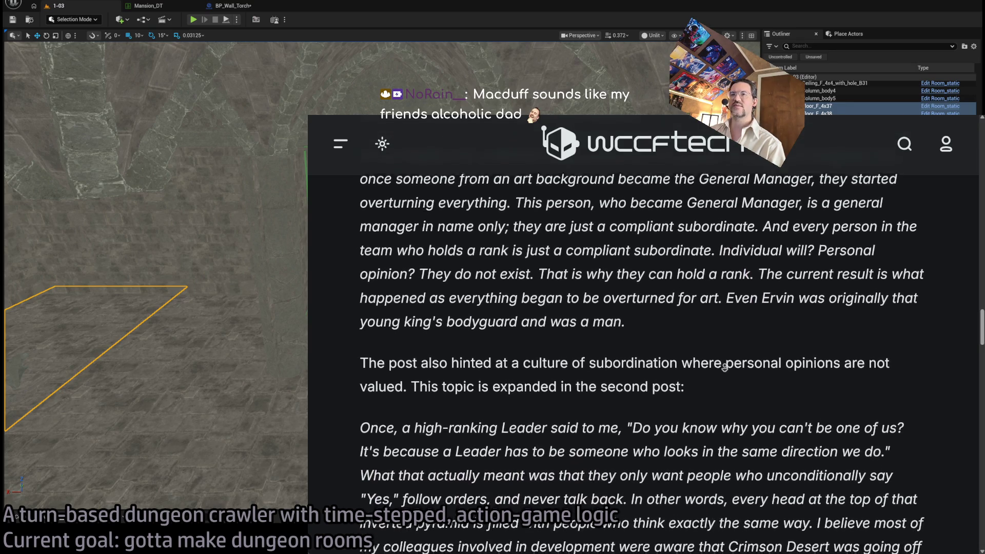
mouse_move(726, 215)
mouse_down()
mouse_move(888, 215)
mouse_move(827, 241)
mouse_up()
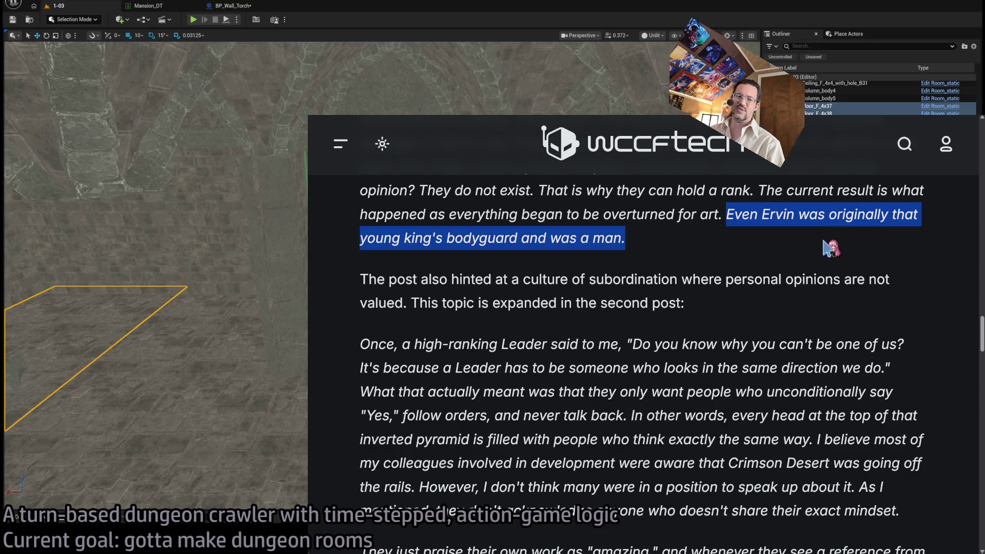
click(826, 248)
scroll(728, 248, down, 1)
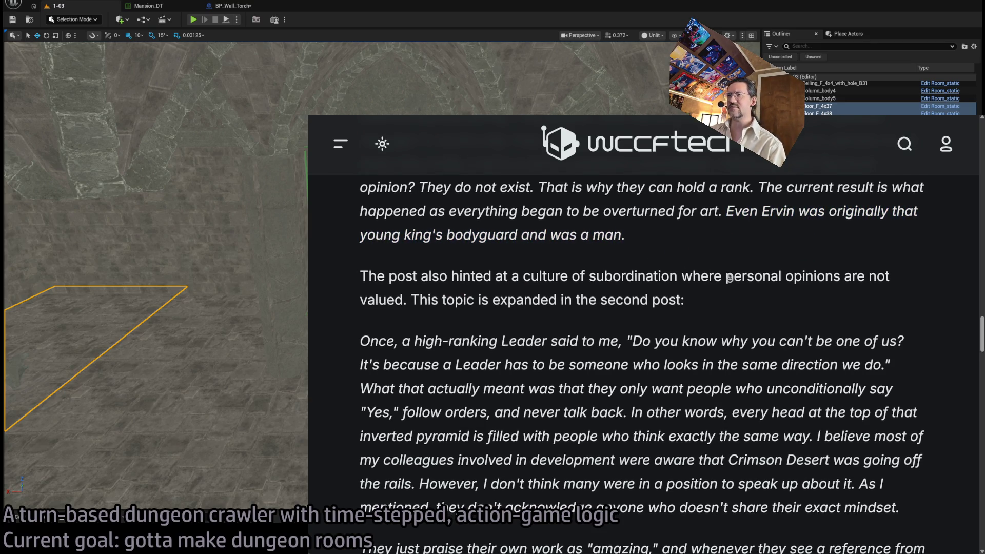
triple_click(380, 248)
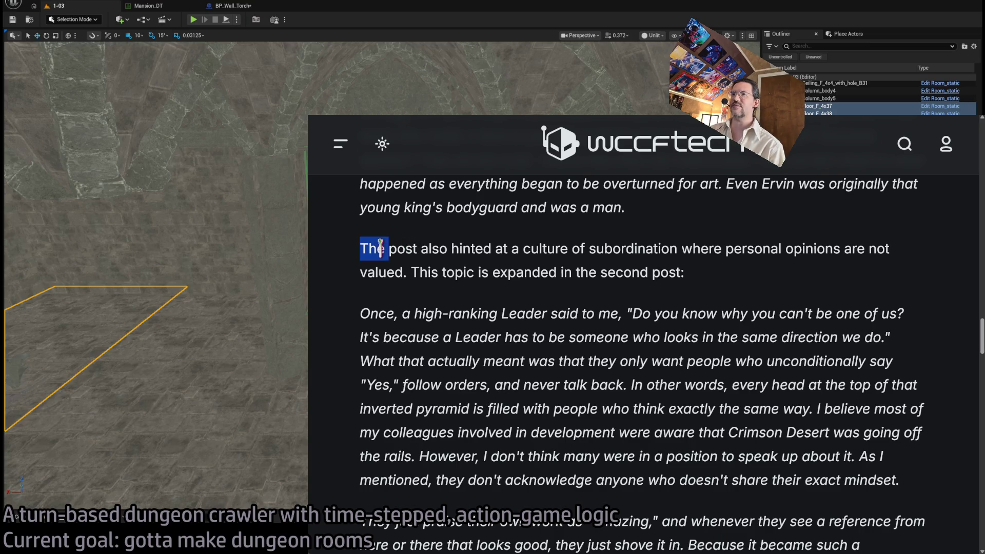
click(423, 248)
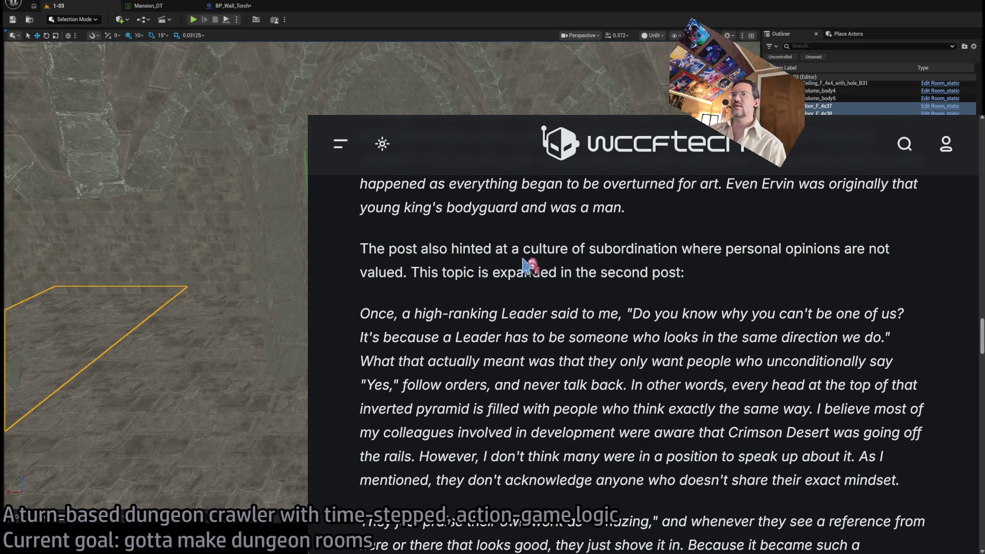
mouse_move(507, 248)
mouse_down()
mouse_move(809, 249)
mouse_move(528, 271)
mouse_up()
click(649, 230)
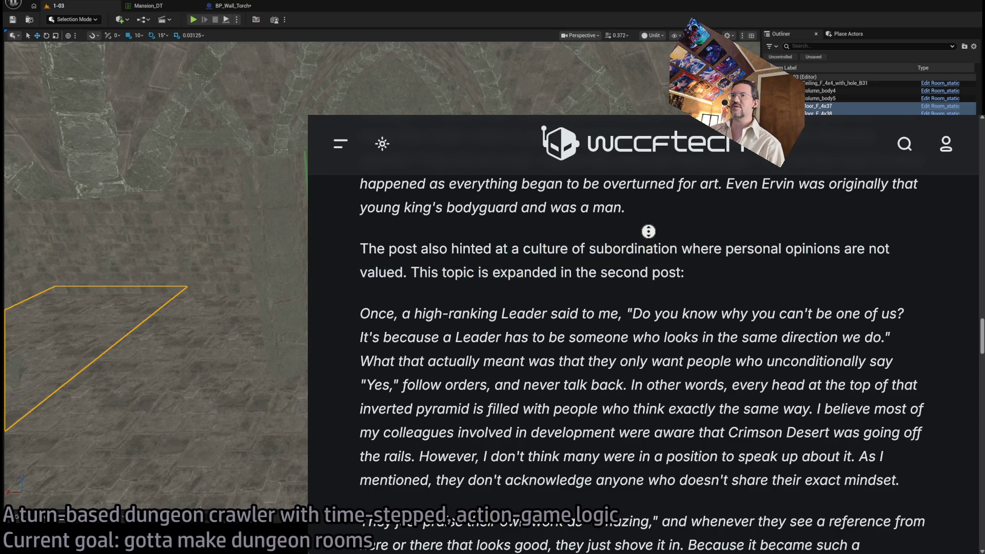
Step: Read the Leader quote about being one of us and looking the same direction
scroll(461, 287, down, 1)
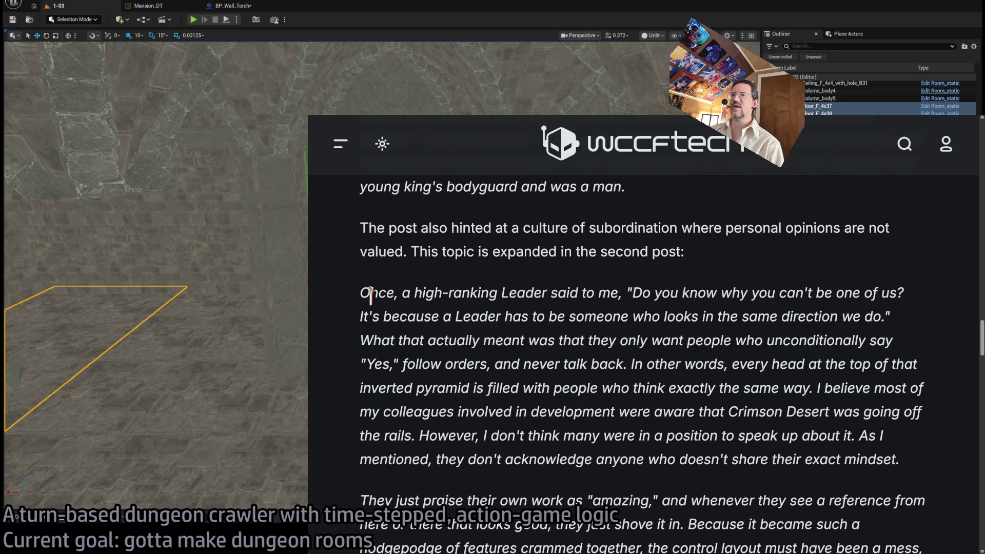
drag(371, 295, 953, 301)
click(752, 294)
mouse_move(360, 316)
mouse_down()
mouse_move(682, 331)
mouse_move(867, 331)
mouse_move(898, 320)
mouse_up()
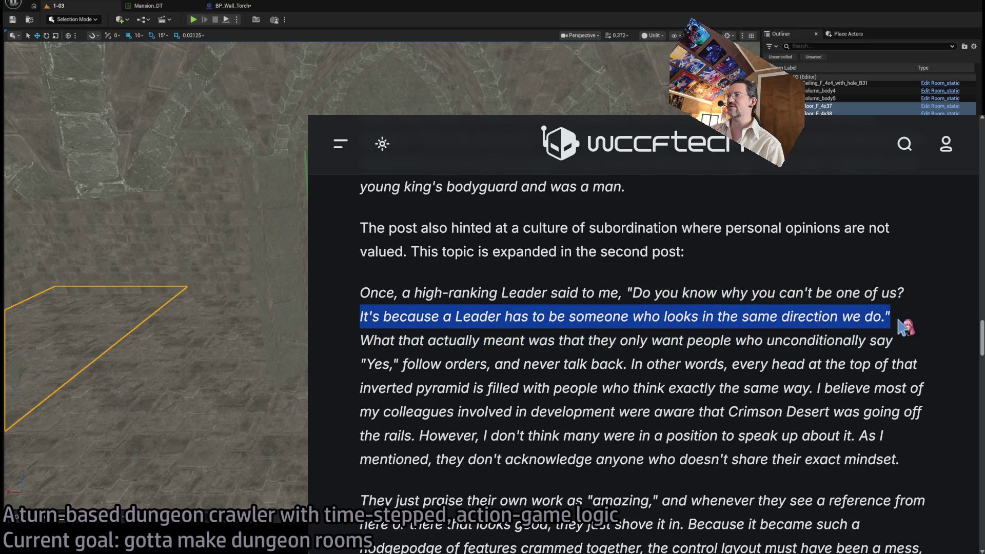
click(914, 326)
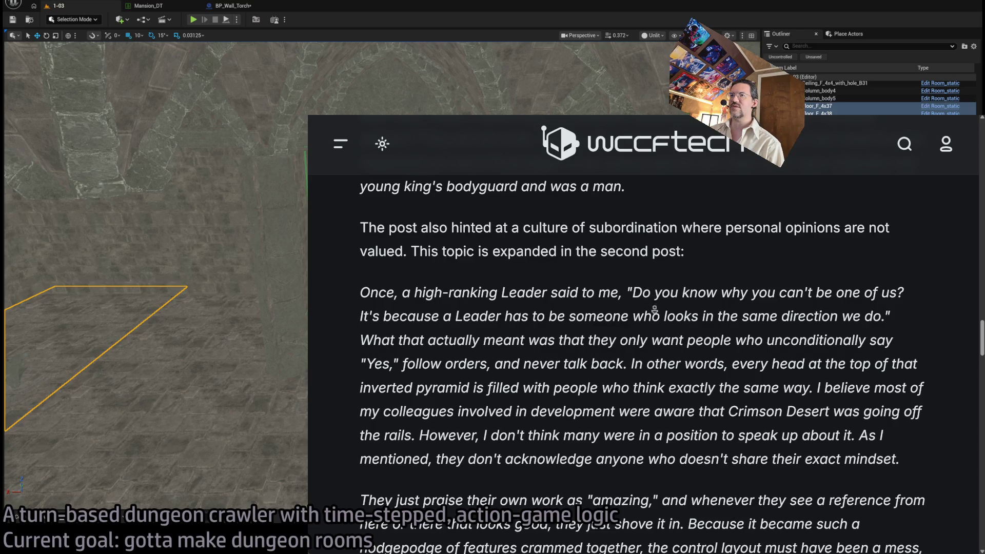
Step: Read the passage about following orders, colleagues and the sentence starting 'However'
scroll(652, 323, down, 2)
scroll(659, 340, down, 3)
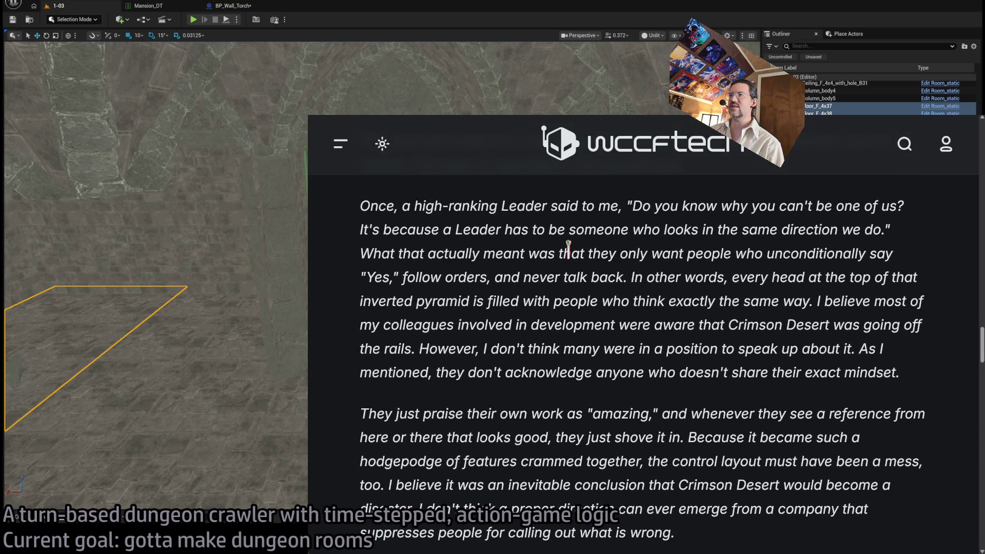
mouse_move(361, 276)
mouse_down()
mouse_move(641, 279)
mouse_move(816, 302)
mouse_move(903, 288)
mouse_move(459, 303)
mouse_move(816, 301)
mouse_up()
mouse_move(817, 301)
mouse_down()
mouse_move(770, 328)
mouse_move(534, 343)
mouse_move(615, 328)
mouse_move(846, 328)
mouse_move(444, 353)
mouse_move(813, 343)
mouse_move(923, 372)
mouse_up()
double_click(436, 348)
click(623, 285)
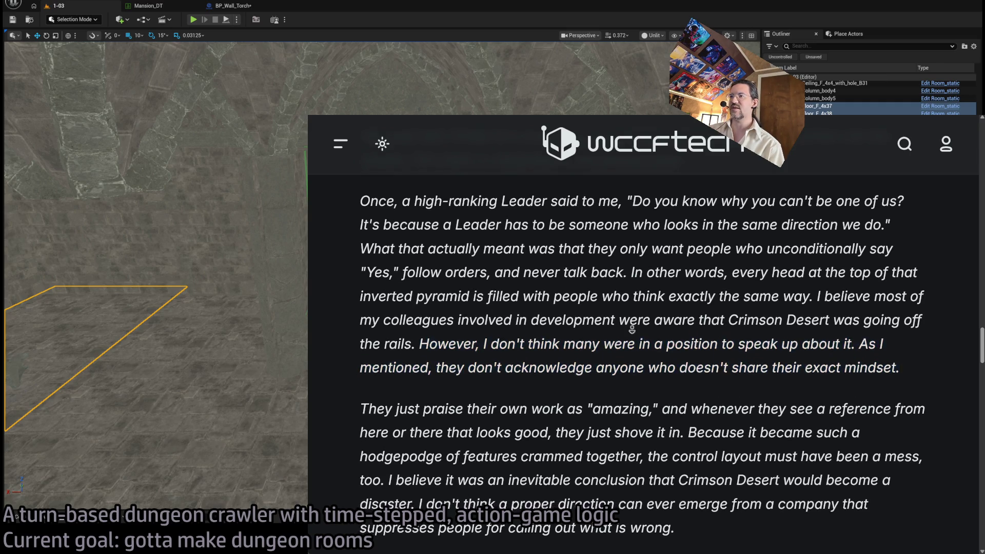
Step: Read the part about praising their own work, from 'Because' through 'I don't think…wrong.'
scroll(631, 328, down, 3)
scroll(635, 336, down, 3)
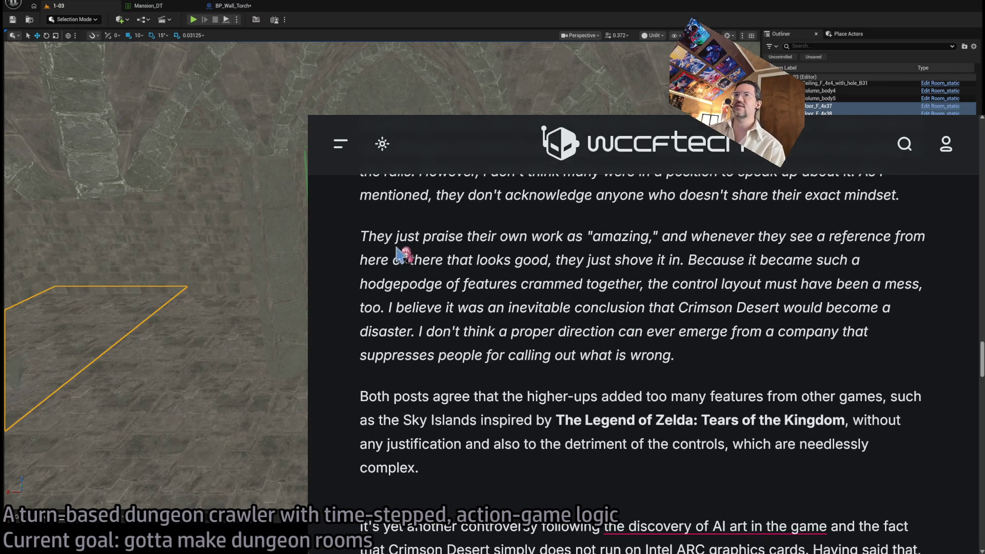
mouse_move(381, 237)
mouse_down()
mouse_move(682, 258)
mouse_move(734, 247)
mouse_move(884, 264)
mouse_up()
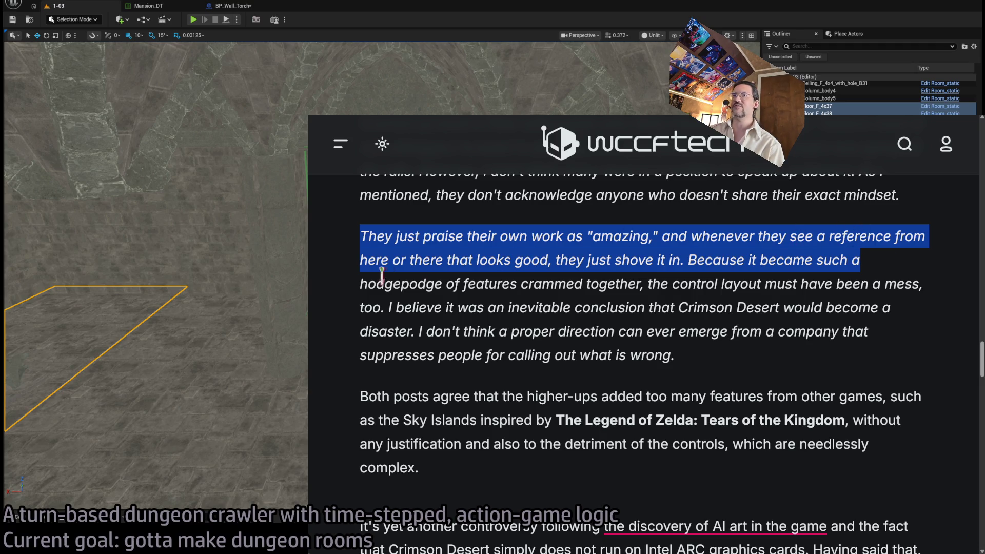
double_click(703, 256)
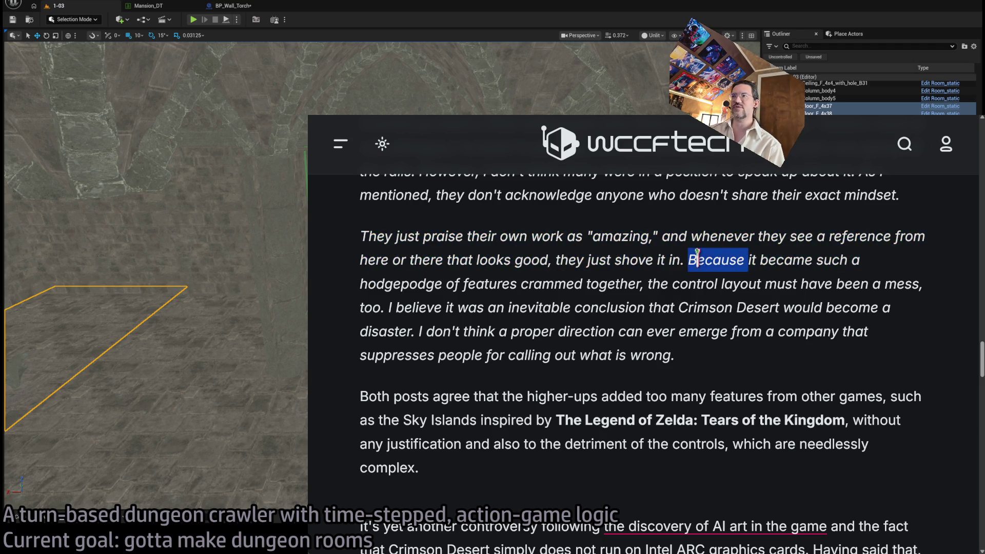
drag(703, 256, 738, 368)
click(717, 260)
double_click(717, 260)
mouse_move(717, 260)
mouse_down()
mouse_move(680, 283)
mouse_move(698, 285)
mouse_move(686, 357)
mouse_up()
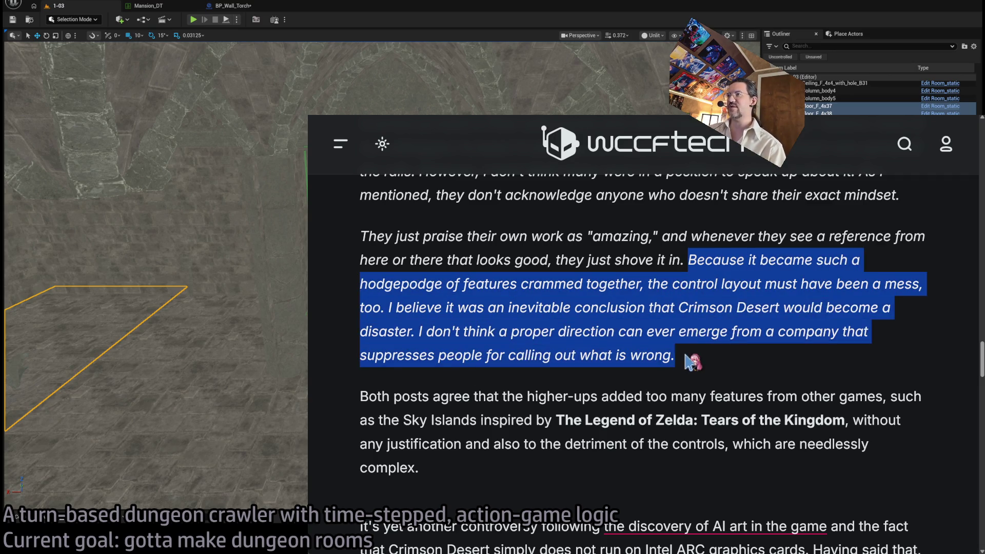
click(677, 290)
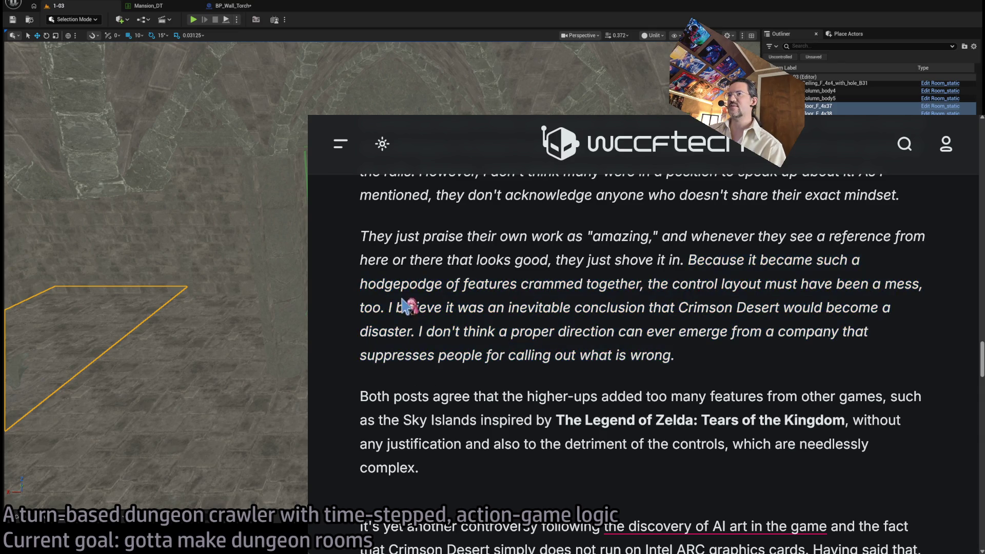
drag(390, 308, 758, 361)
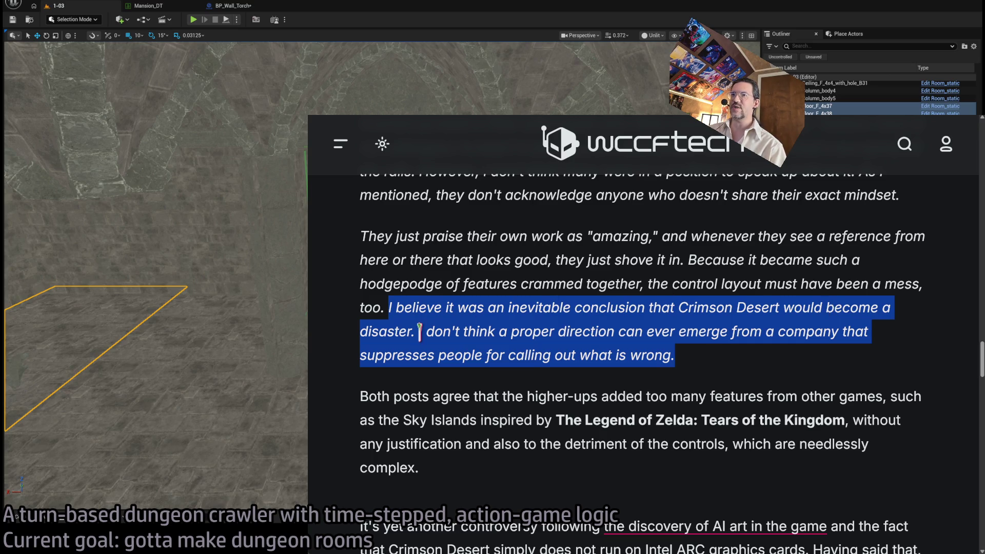
drag(419, 331, 798, 359)
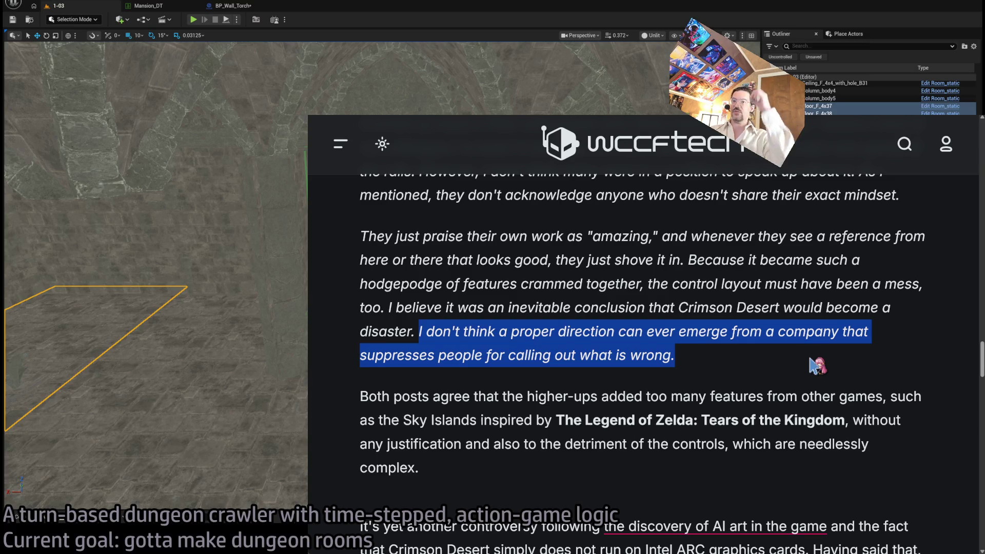
click(871, 286)
Step: Read the 'Both posts' paragraph, from its first line through 'justification' to 'controls'
scroll(867, 308, down, 2)
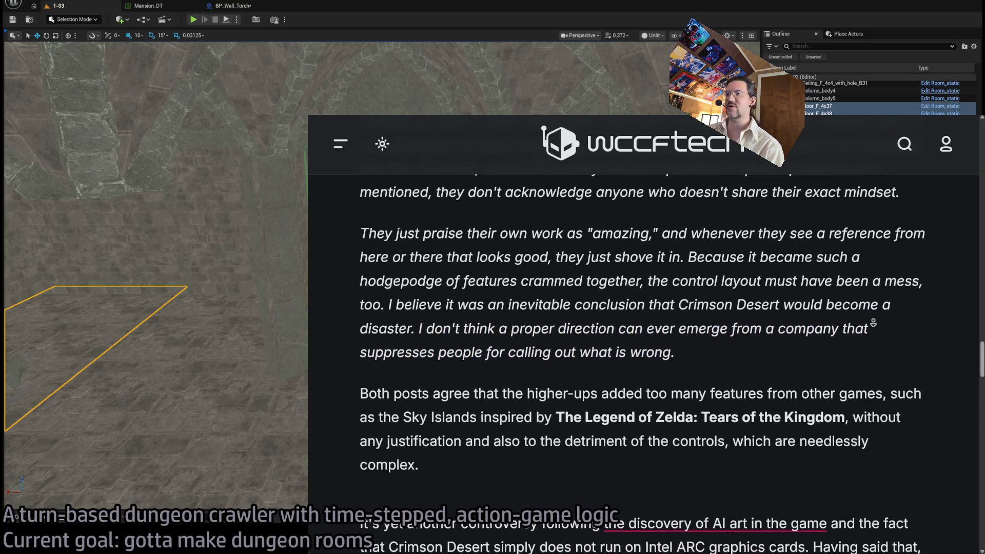
scroll(866, 337, down, 3)
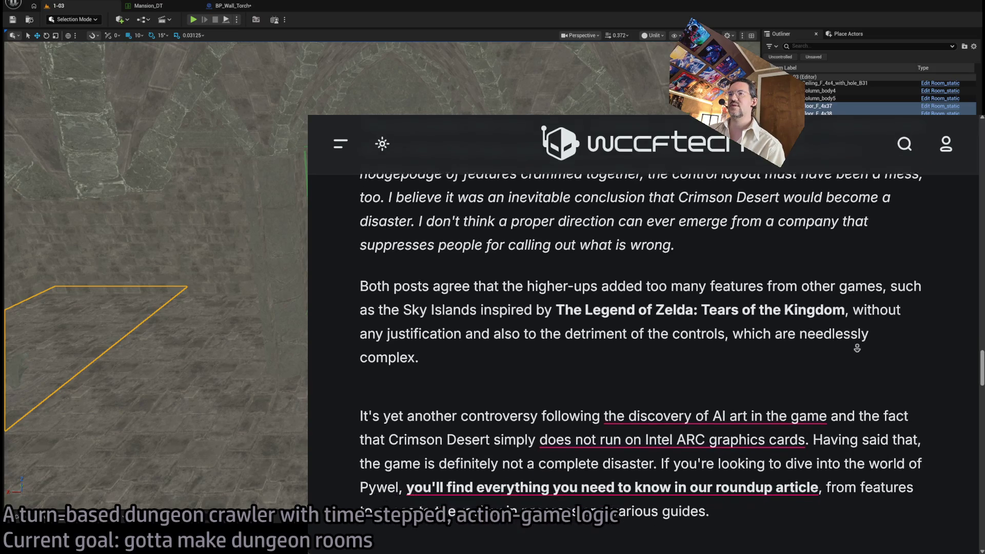
scroll(854, 346, down, 2)
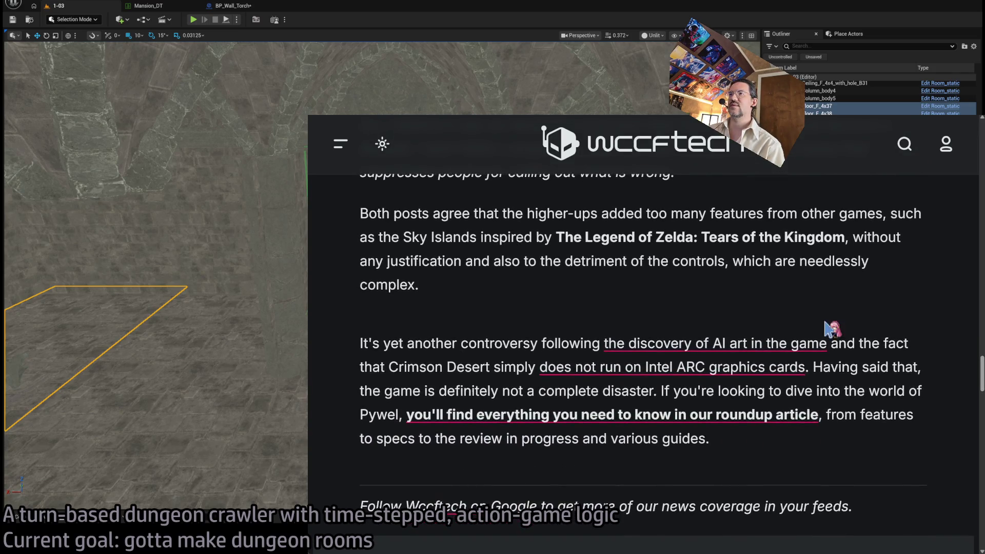
mouse_move(360, 214)
mouse_down()
mouse_move(899, 208)
mouse_move(403, 237)
mouse_move(807, 236)
mouse_up()
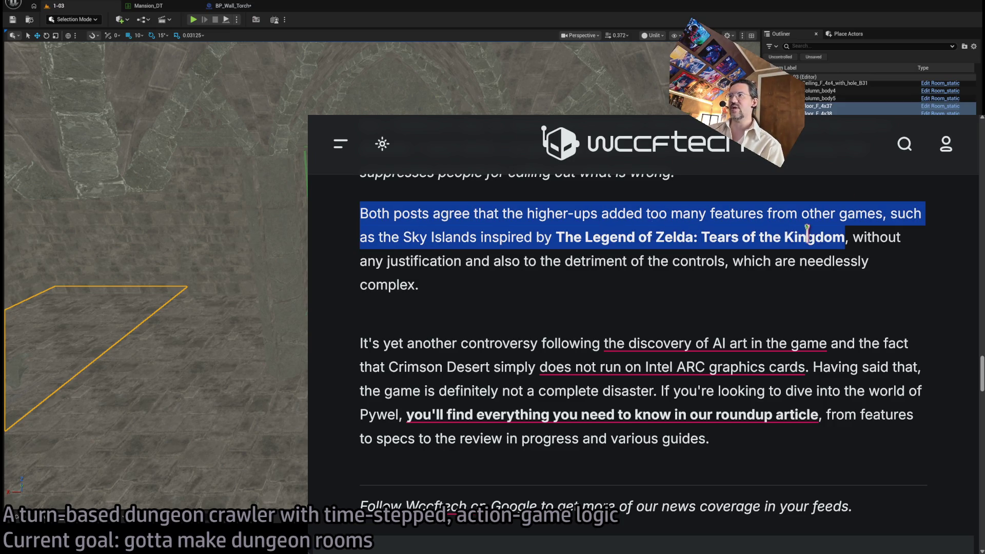
mouse_move(417, 261)
mouse_down()
mouse_move(742, 255)
mouse_move(593, 293)
mouse_up()
click(446, 254)
Step: Read the closing paragraph on AI art and the missing Intel ARC graphics card support
scroll(457, 282, down, 1)
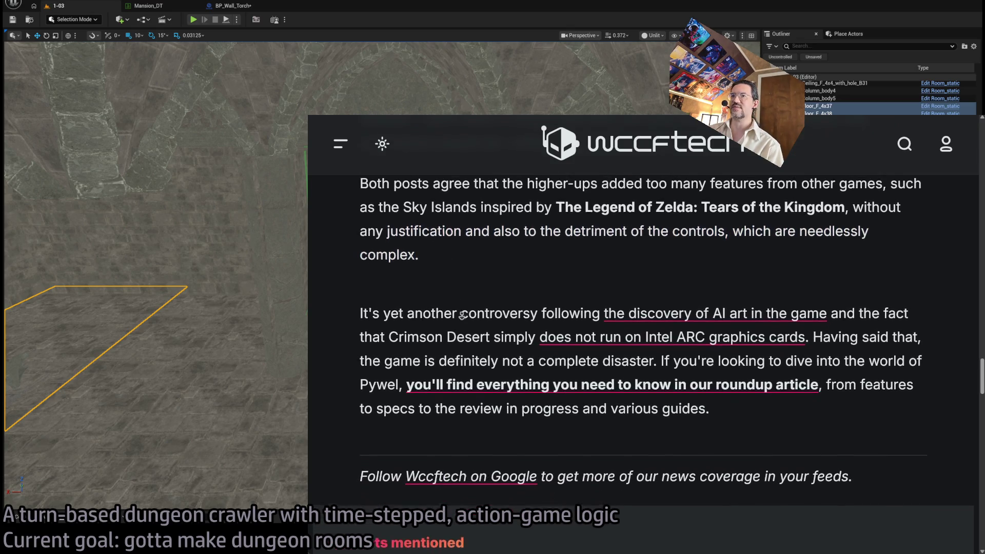
scroll(462, 315, down, 1)
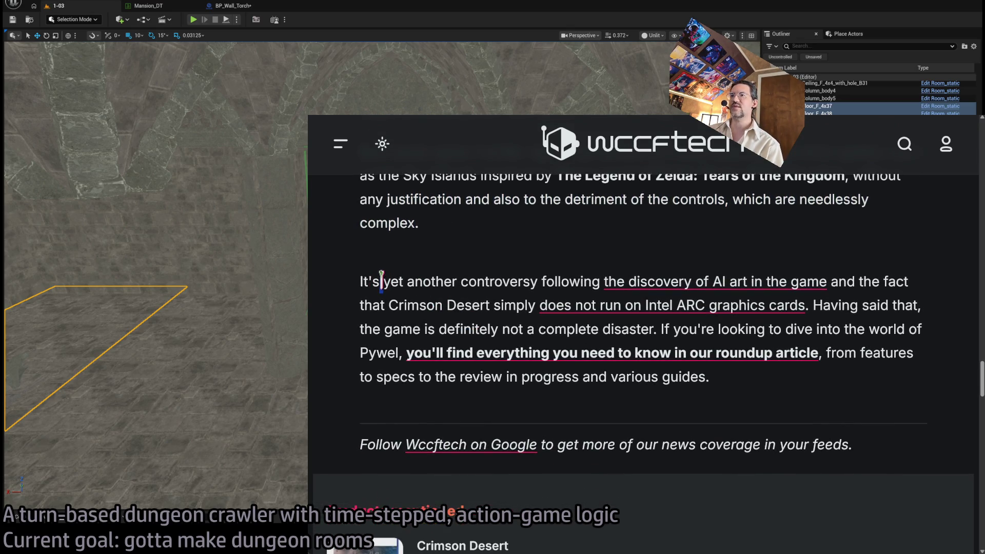
mouse_move(382, 281)
mouse_down()
mouse_move(700, 279)
mouse_move(875, 349)
mouse_up()
click(889, 397)
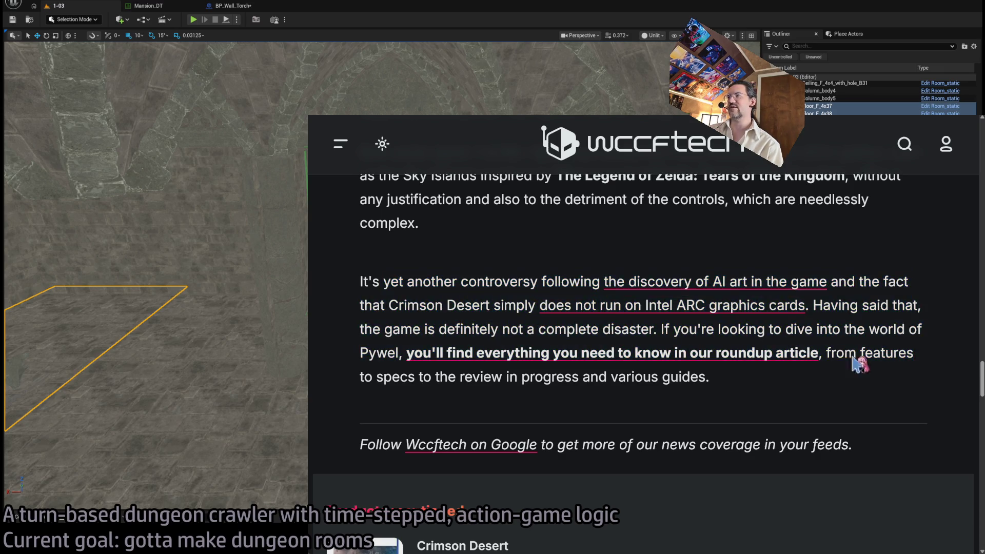
mouse_move(361, 305)
mouse_down()
mouse_move(758, 325)
mouse_move(912, 304)
mouse_up()
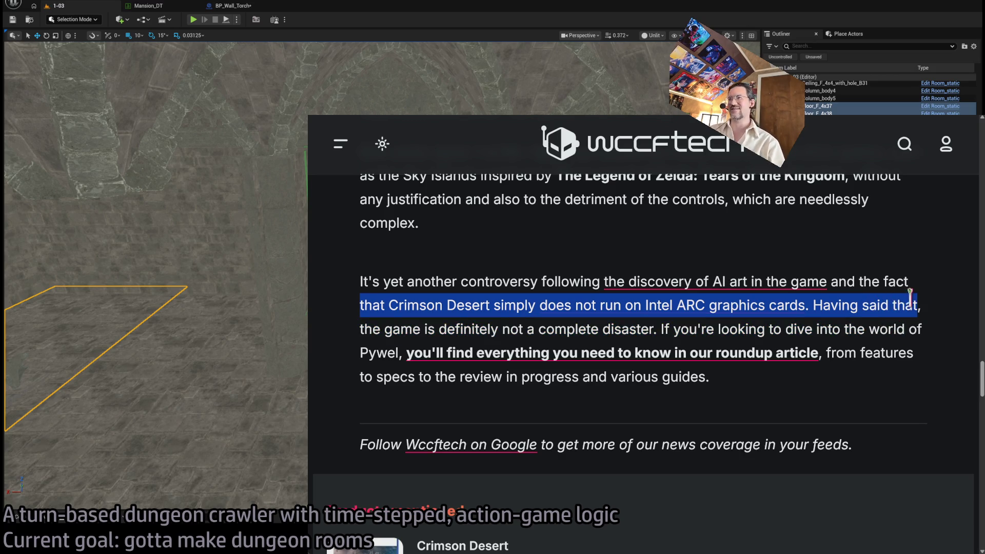
click(861, 305)
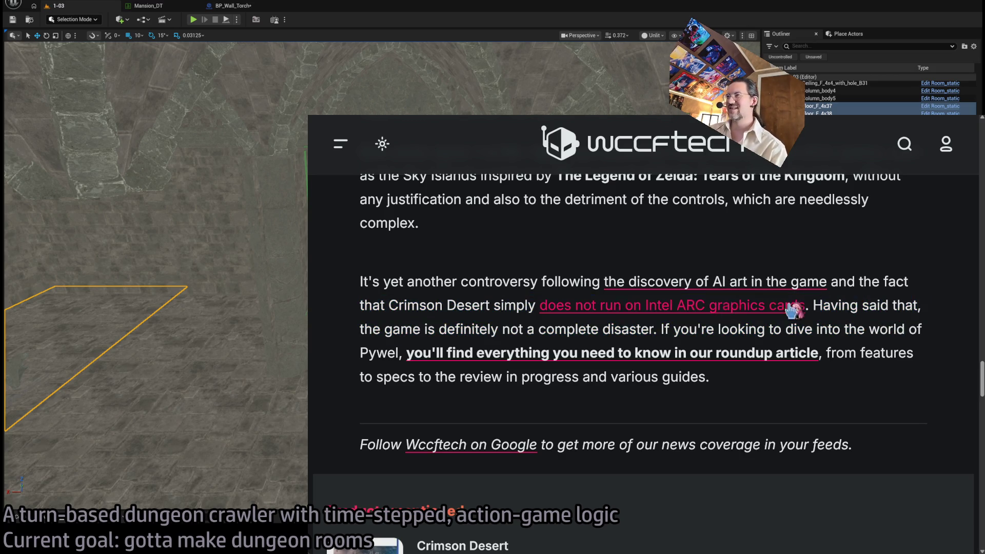
double_click(830, 305)
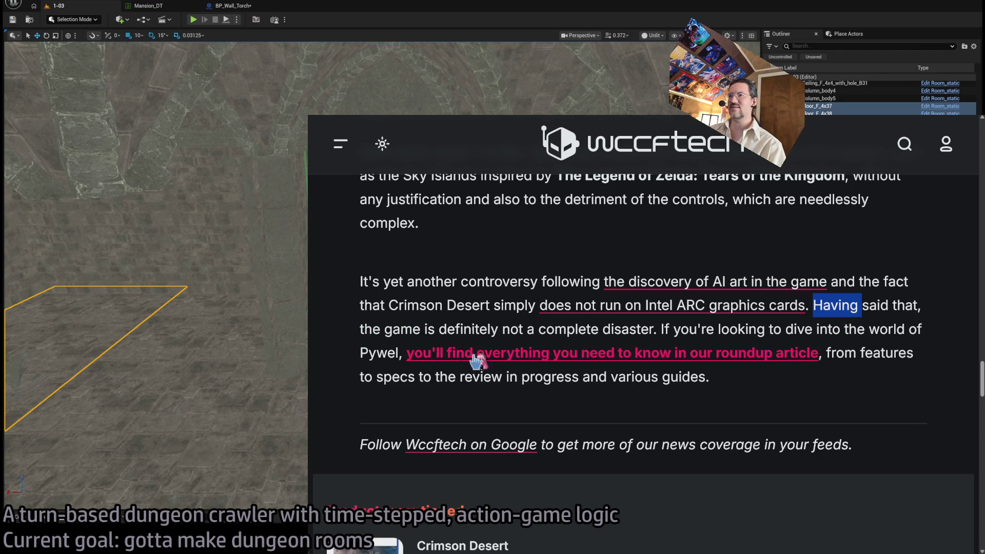
Step: Jump back to the article top, zooming out and then back in
key(Home)
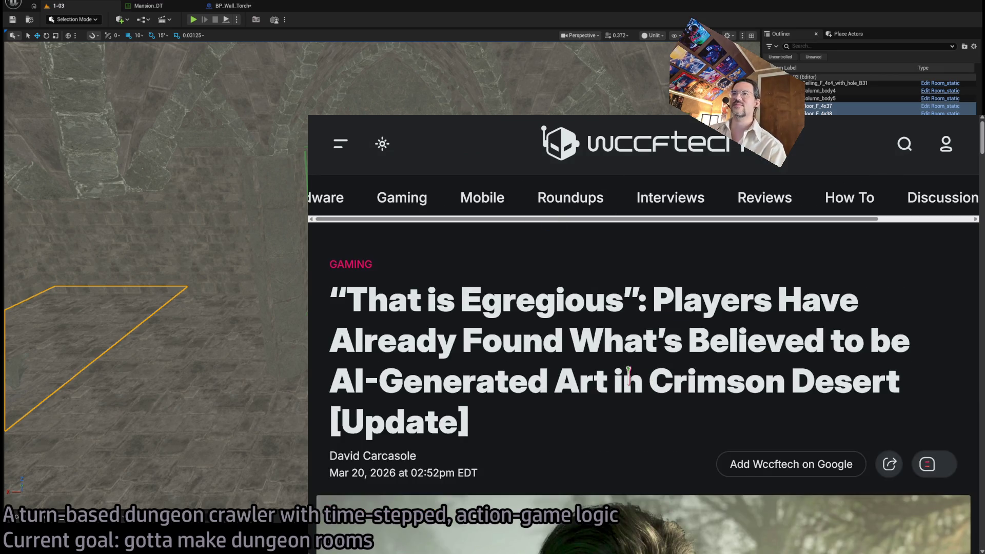
scroll(622, 370, down, 3)
key(ctrl+minus)
key(ctrl+minus)
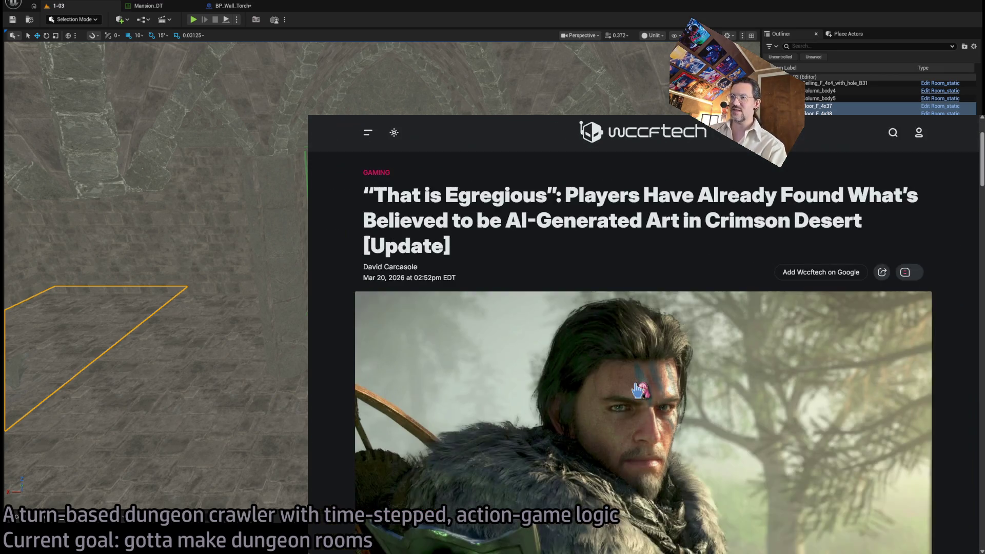
scroll(632, 424, down, 6)
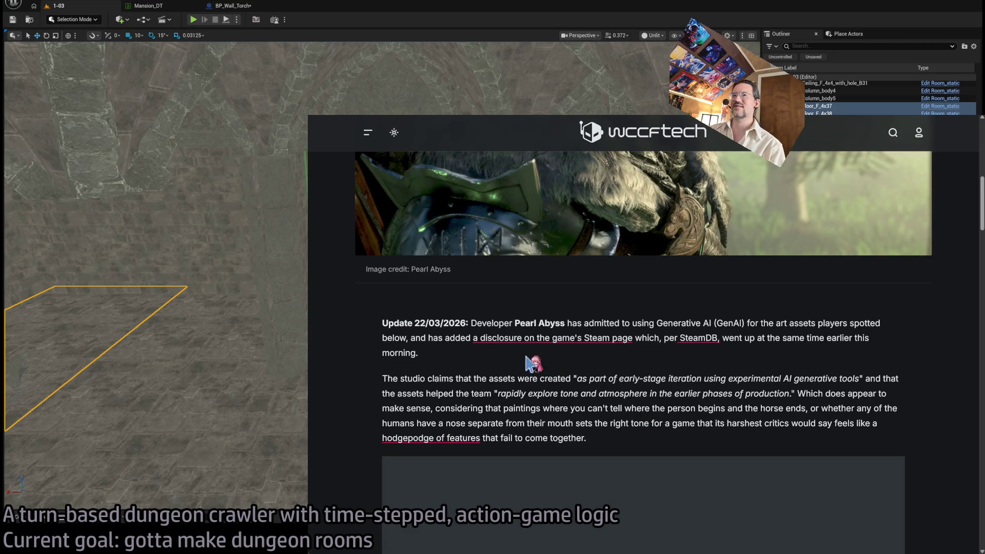
key(ctrl+plus)
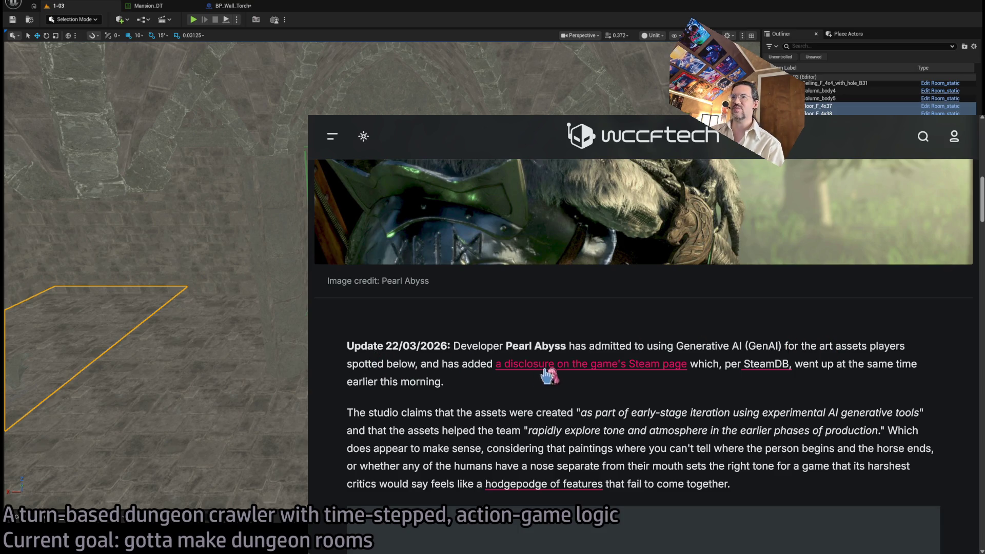
Step: Scroll down through the article to the historical painting screenshot
scroll(893, 356, down, 2)
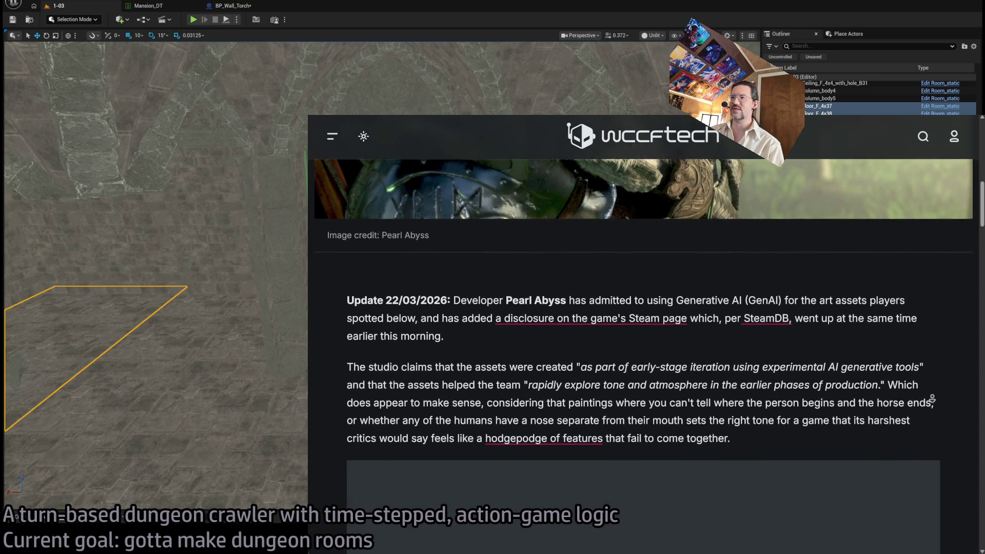
scroll(881, 343, down, 2)
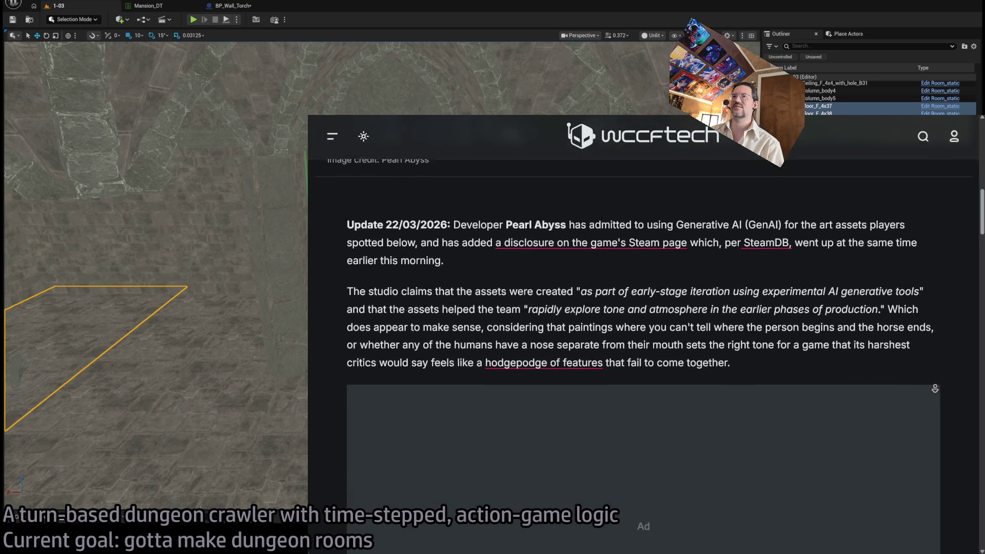
scroll(942, 376, down, 2)
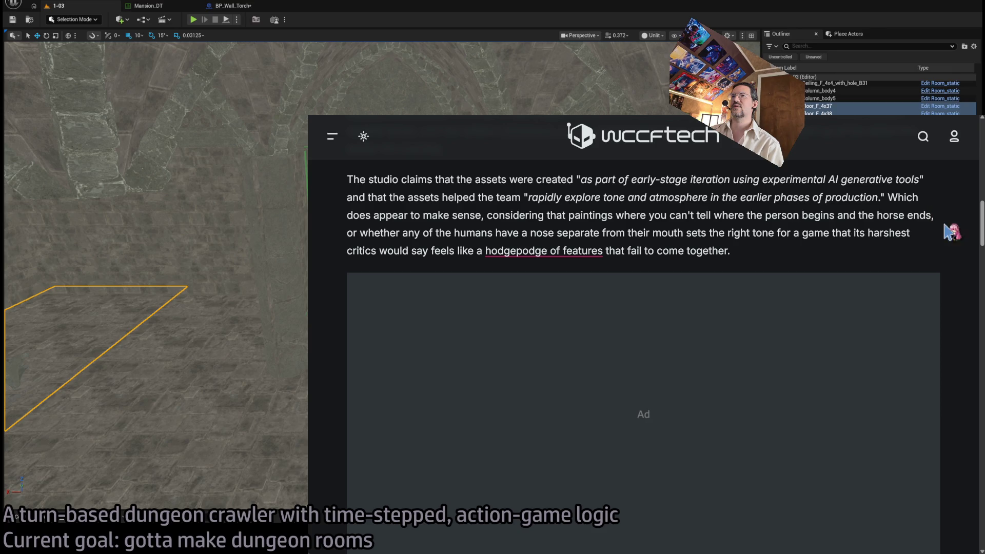
scroll(861, 308, down, 5)
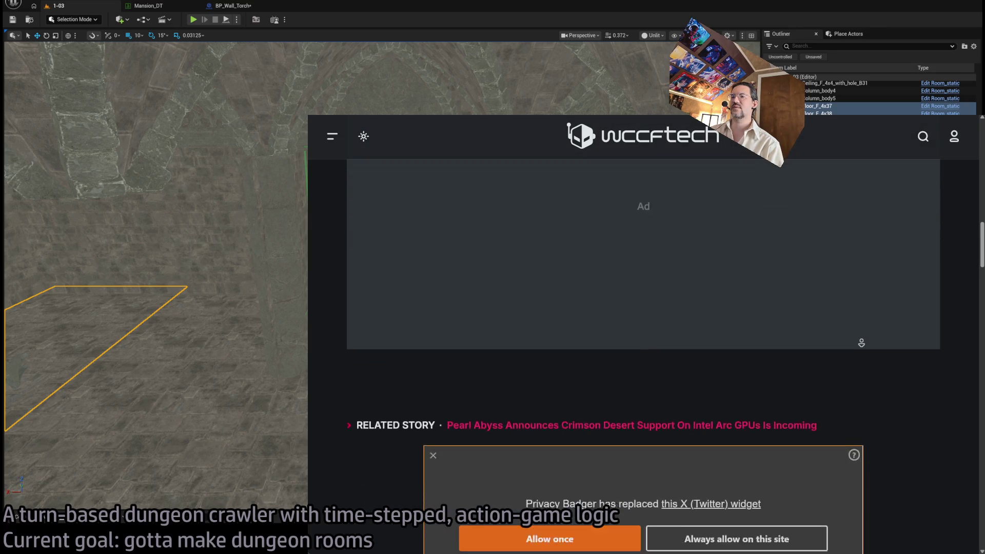
scroll(897, 354, down, 5)
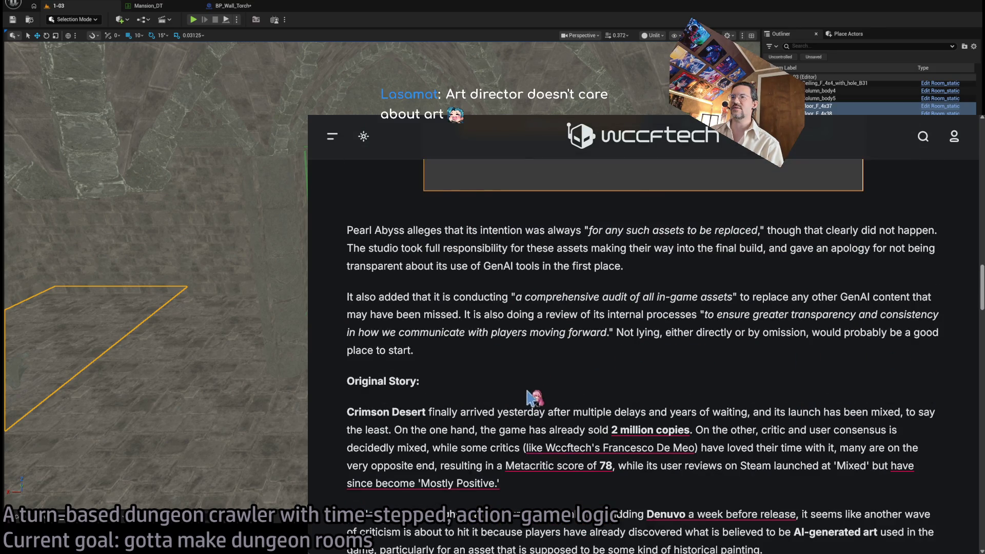
scroll(528, 382, down, 1)
scroll(588, 334, up, 1)
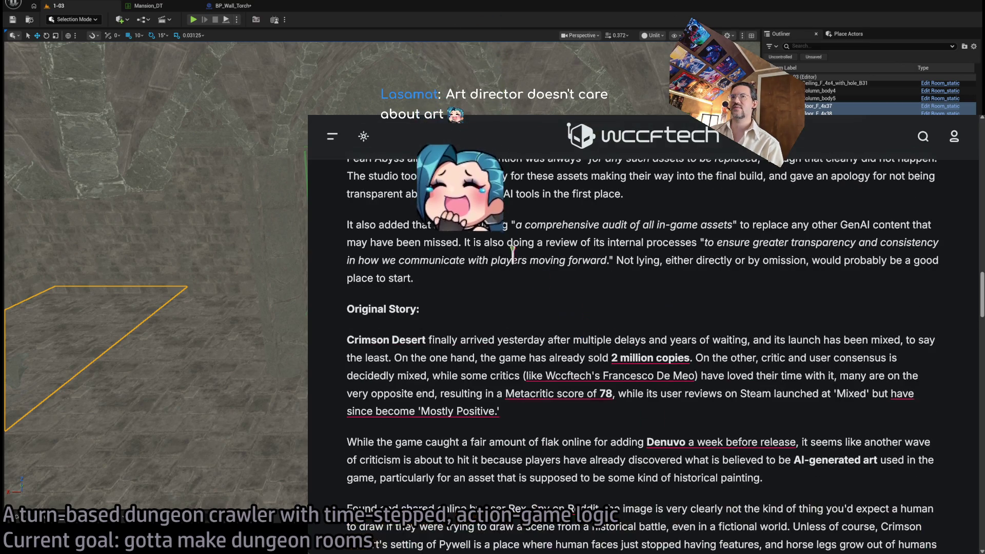
scroll(680, 380, down, 1)
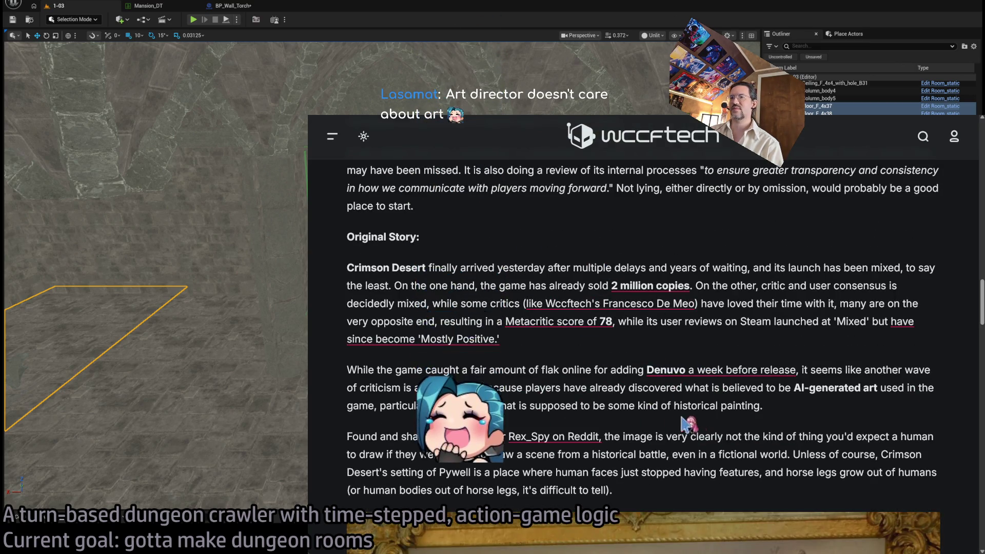
scroll(580, 441, down, 6)
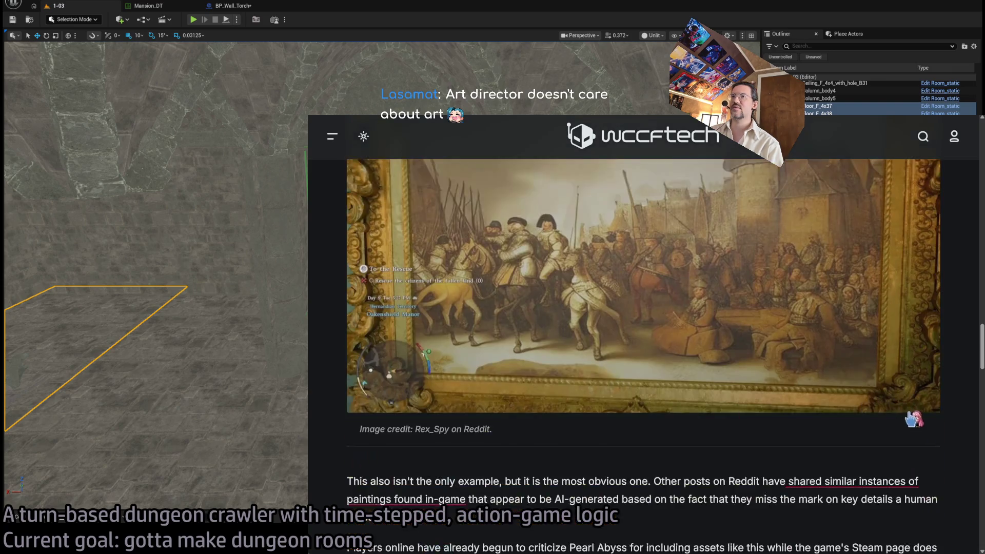
scroll(915, 415, up, 1)
Step: Scroll up slightly to the Doge meme contrasting Tangy TD's Intel Arc support with Crimson Desert
scroll(948, 375, up, 1)
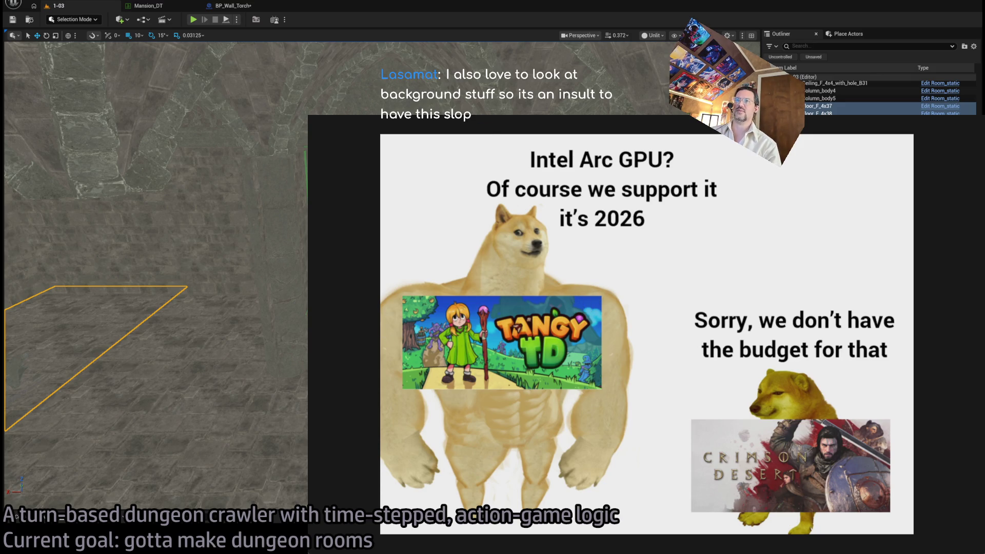
Step: Close the fullscreen Doge meme to return to the article's framed painting screenshot
key(Escape)
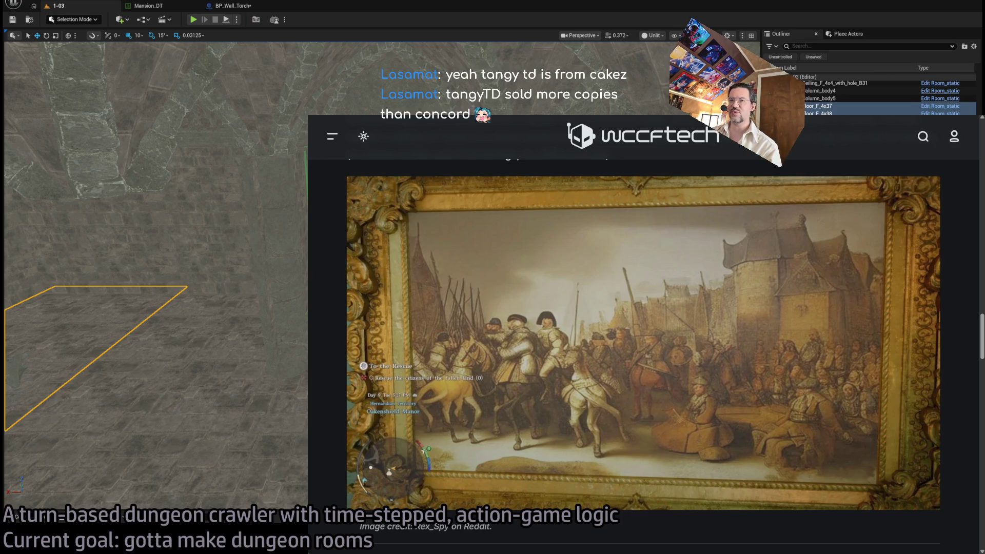
Step: Leave the wccftech tab for the Bonobo Boiler Room video and shrink its window to the corner
key(ctrl+l)
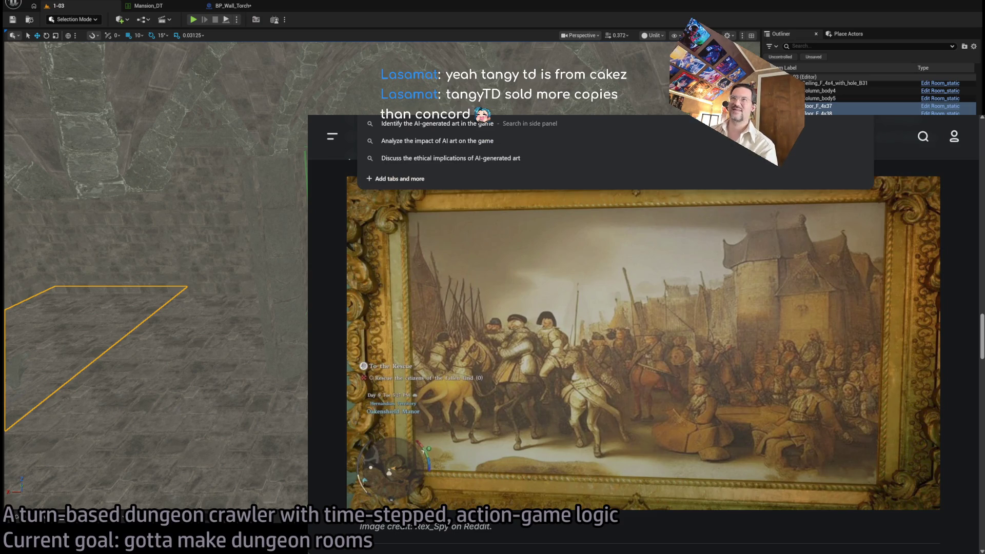
key(Escape)
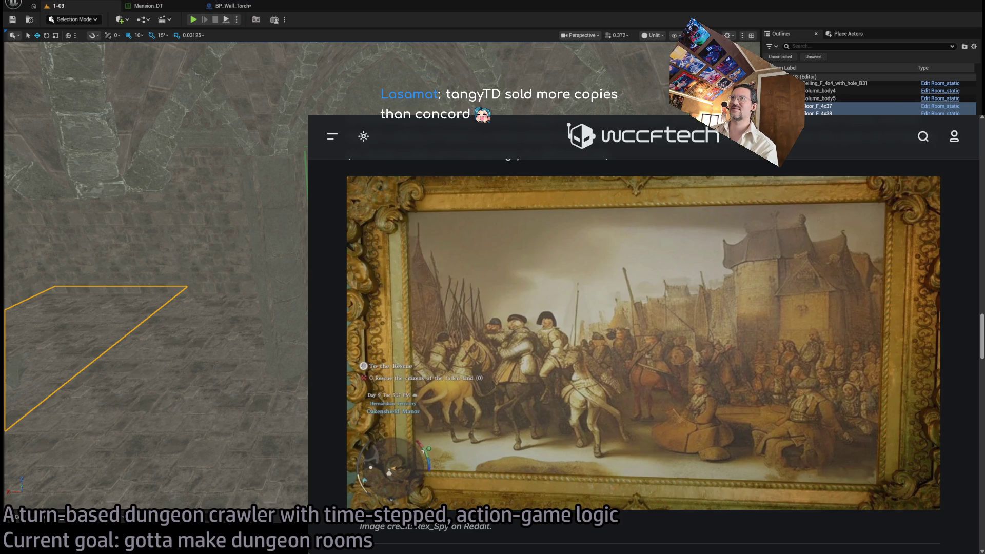
key(ctrl+w)
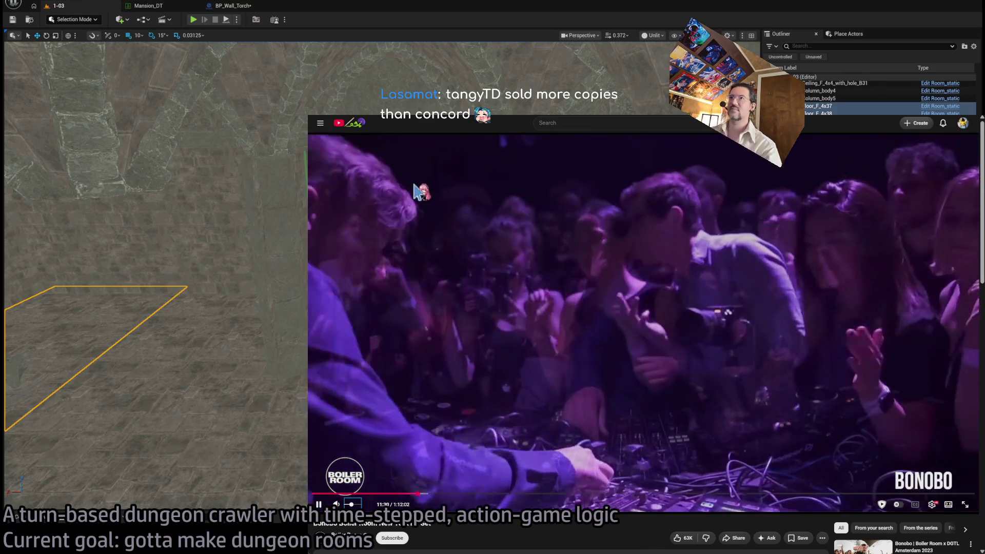
key(super+Down)
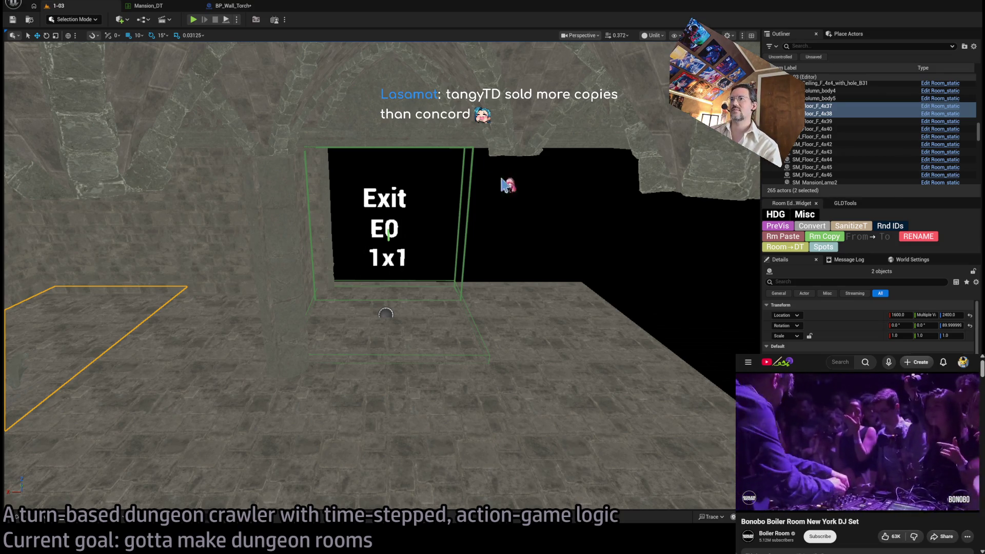
Step: Select and frame the six floor tiles, extending the floor toward Exit S0 up to SM_Floor_F_4x58
mouse_move(501, 185)
mouse_down()
mouse_move(462, 196)
mouse_move(488, 189)
mouse_up()
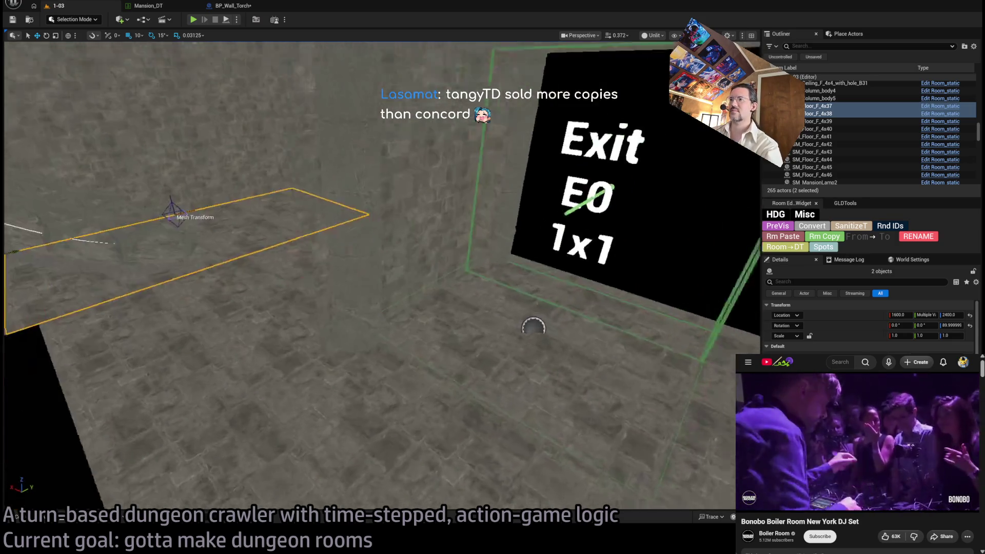
mouse_move(534, 328)
mouse_down()
mouse_move(451, 466)
mouse_move(296, 326)
mouse_move(308, 329)
mouse_up()
key(ctrl+z)
key(f)
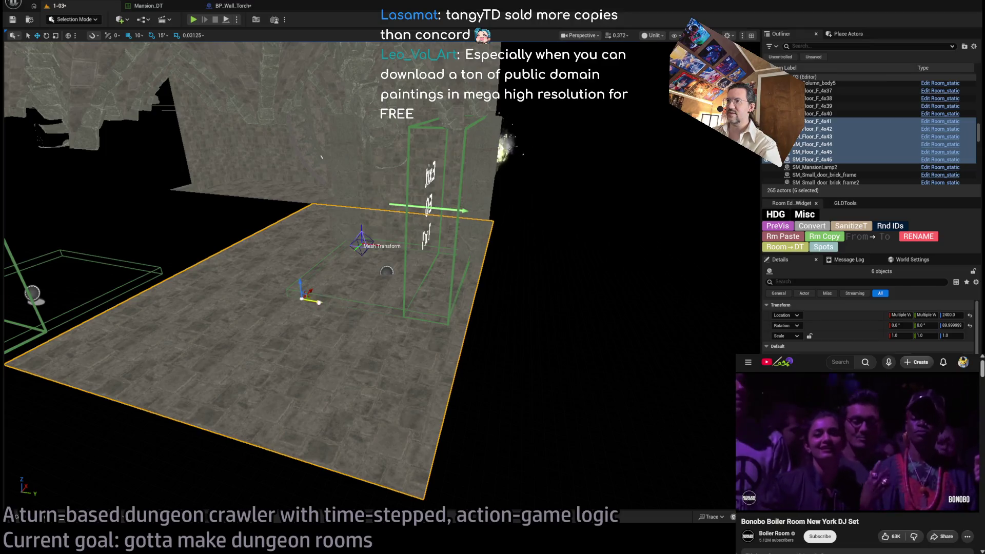
mouse_move(321, 157)
mouse_down()
mouse_move(287, 159)
mouse_move(446, 161)
mouse_move(501, 330)
mouse_move(509, 302)
mouse_move(240, 296)
mouse_move(360, 308)
mouse_move(417, 286)
mouse_move(478, 307)
mouse_move(206, 295)
mouse_move(246, 304)
mouse_move(405, 226)
mouse_move(382, 329)
mouse_move(348, 302)
mouse_up()
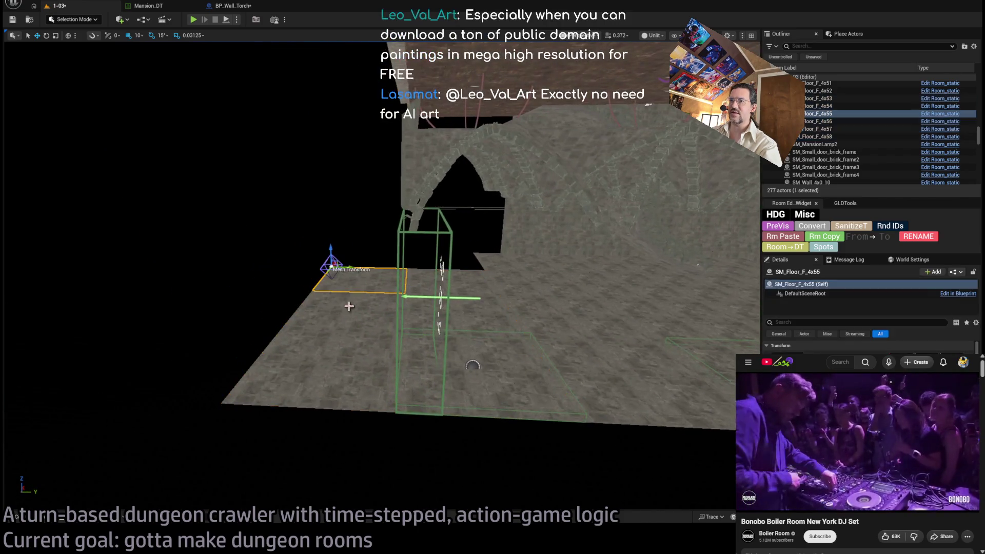
Step: Delete the surplus floor tiles SM_Floor_F_4x55–4x57 and select remaining tiles F_4x53, F_4x54, F_4x58
click(341, 367)
key(Delete)
click(495, 311)
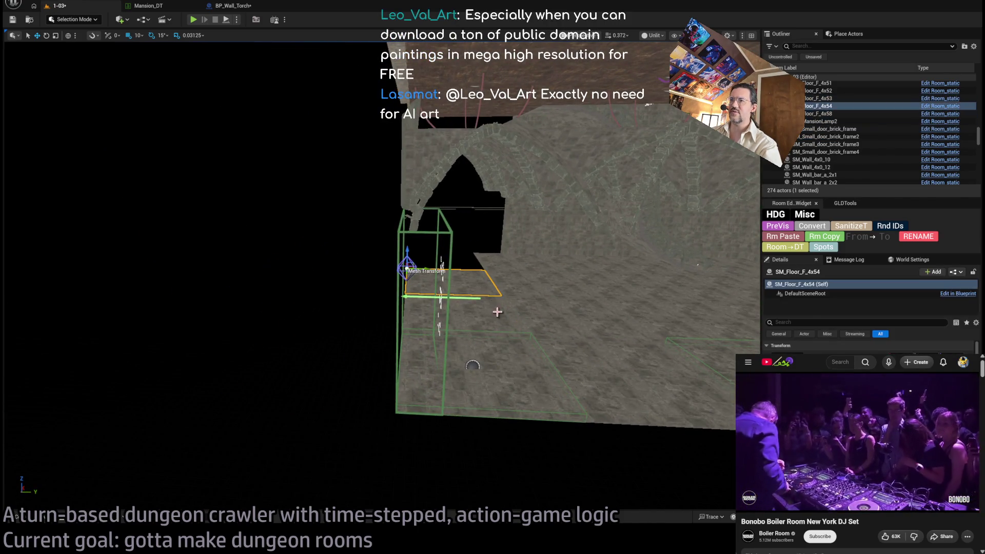
ctrl+click(521, 361)
ctrl+click(521, 361)
Step: Swing the view up to the exit wall and select the column beside the exit
drag(551, 466, 511, 221)
mouse_move(505, 302)
mouse_down()
mouse_move(549, 312)
mouse_move(637, 400)
mouse_move(433, 303)
mouse_move(561, 399)
mouse_up()
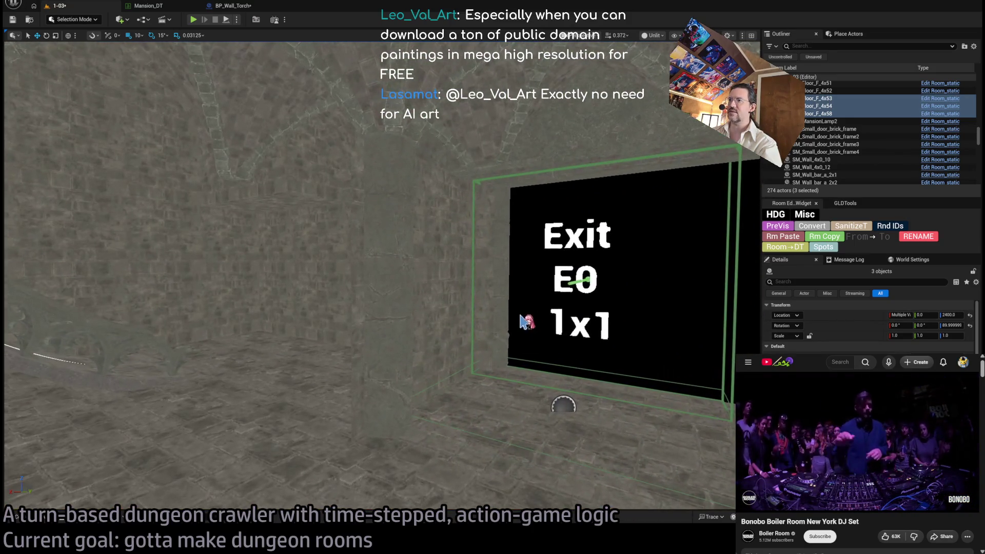
click(485, 308)
mouse_move(457, 318)
mouse_down()
mouse_move(448, 325)
mouse_move(496, 255)
mouse_up()
Step: Select the wall beside Exit E0 and bring the exit opening into close view
click(496, 255)
drag(457, 365, 653, 477)
drag(424, 349, 426, 329)
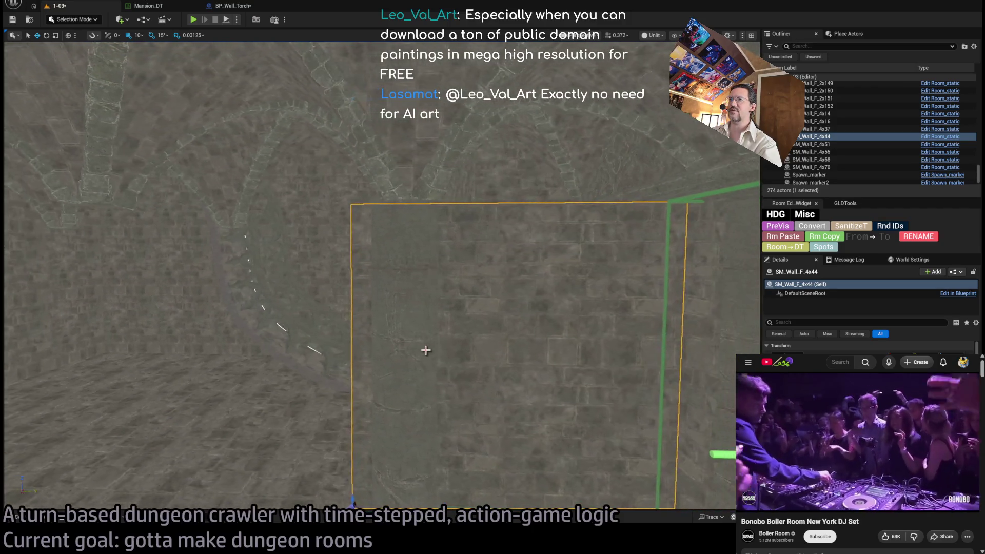
mouse_move(420, 366)
mouse_down()
mouse_move(405, 382)
mouse_move(420, 365)
mouse_up()
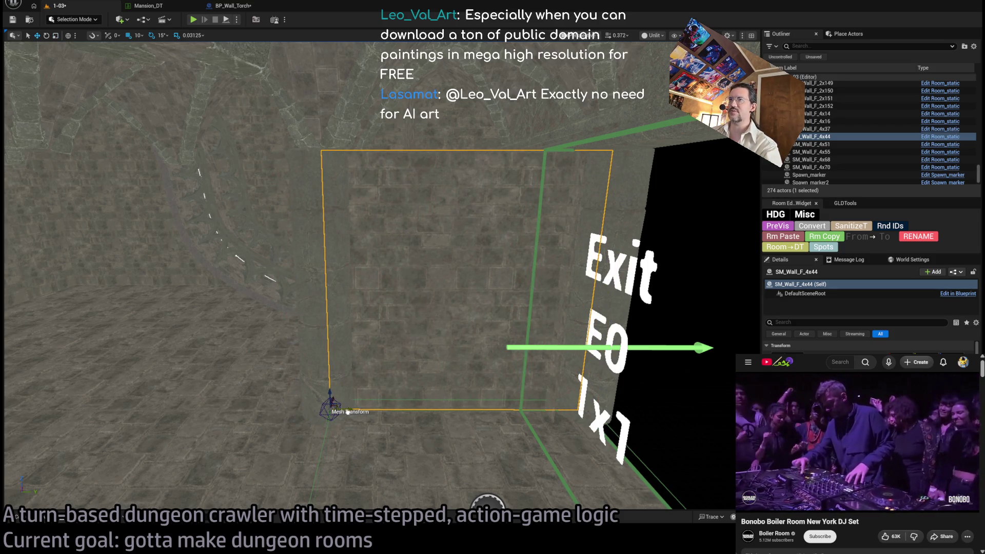
mouse_move(354, 410)
mouse_down()
mouse_move(369, 359)
mouse_move(369, 400)
mouse_move(384, 419)
mouse_move(337, 394)
mouse_move(370, 423)
mouse_move(416, 417)
mouse_up()
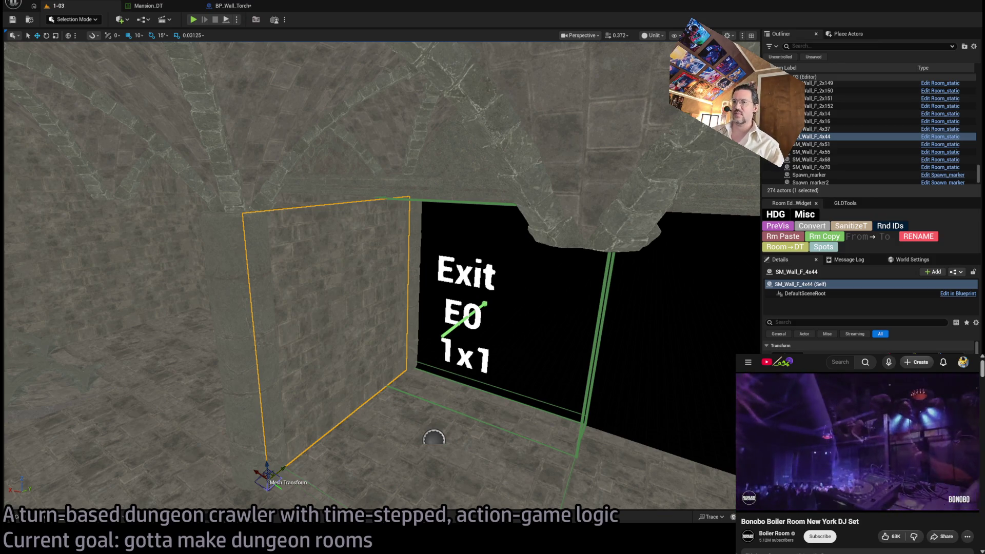
key(w)
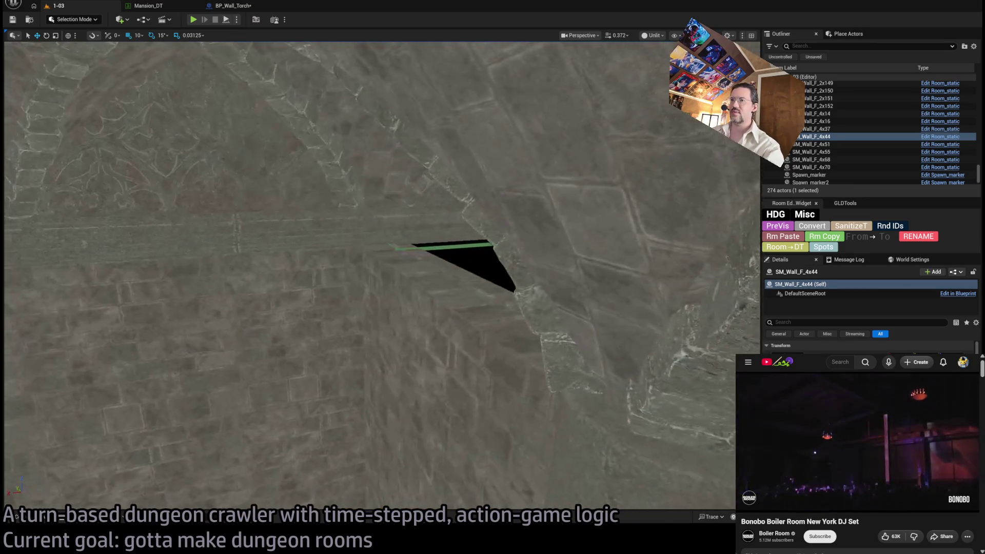
ctrl+click(487, 379)
mouse_move(486, 379)
mouse_down()
mouse_move(510, 480)
mouse_move(442, 391)
mouse_up()
Step: Move SM_Wall_F_4x44 right toward the exit opening and switch to a 5-unit grid snap
click(507, 461)
drag(302, 468, 302, 468)
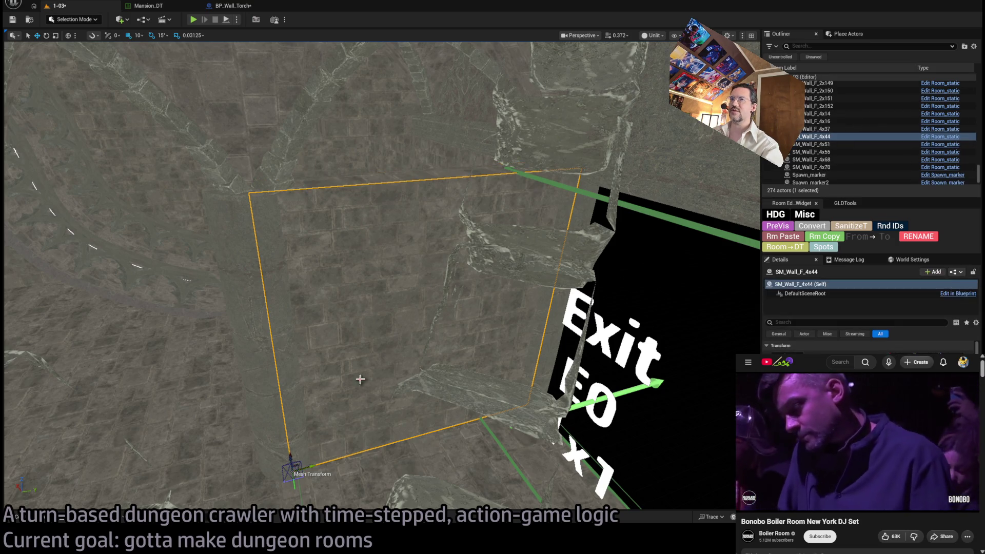
drag(312, 470, 315, 463)
ctrl+click(346, 188)
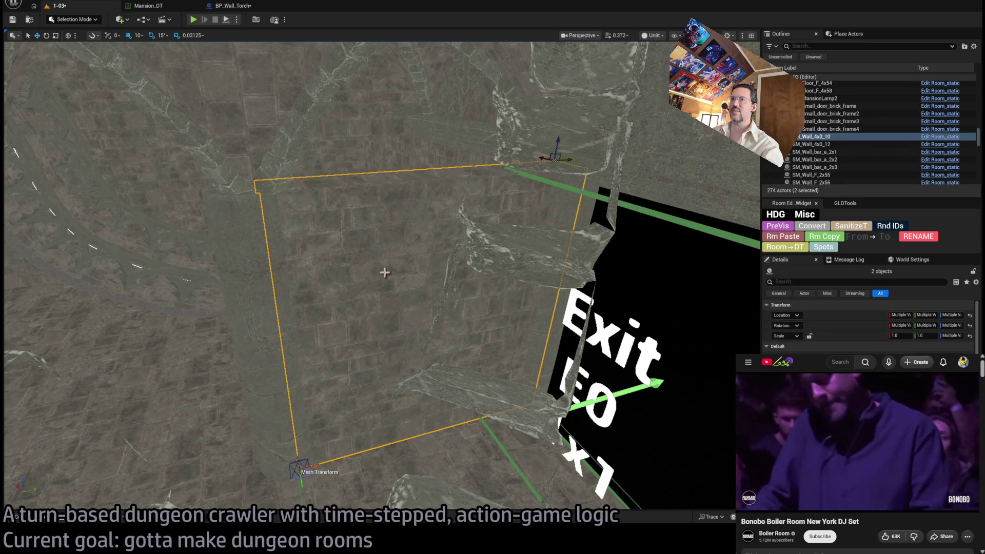
click(386, 282)
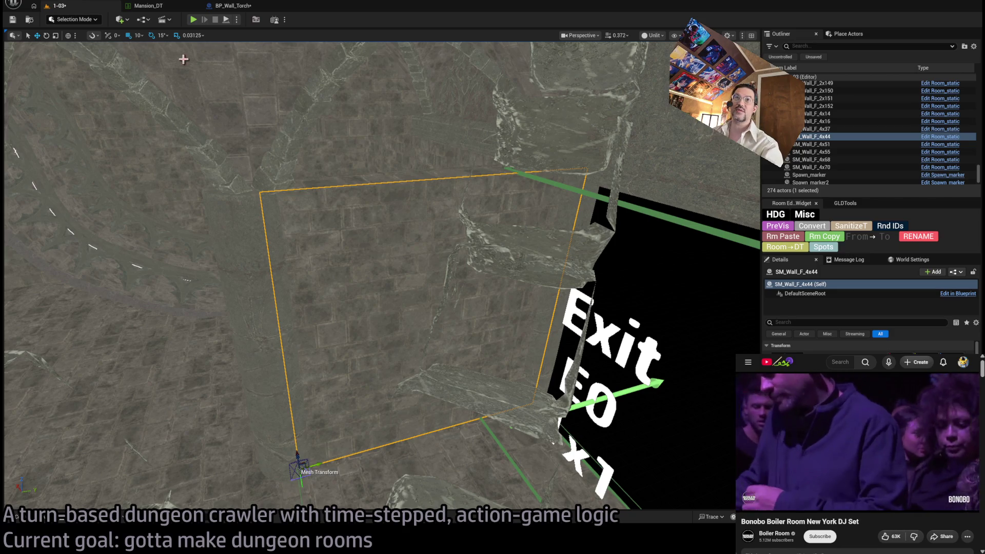
key(bracketleft)
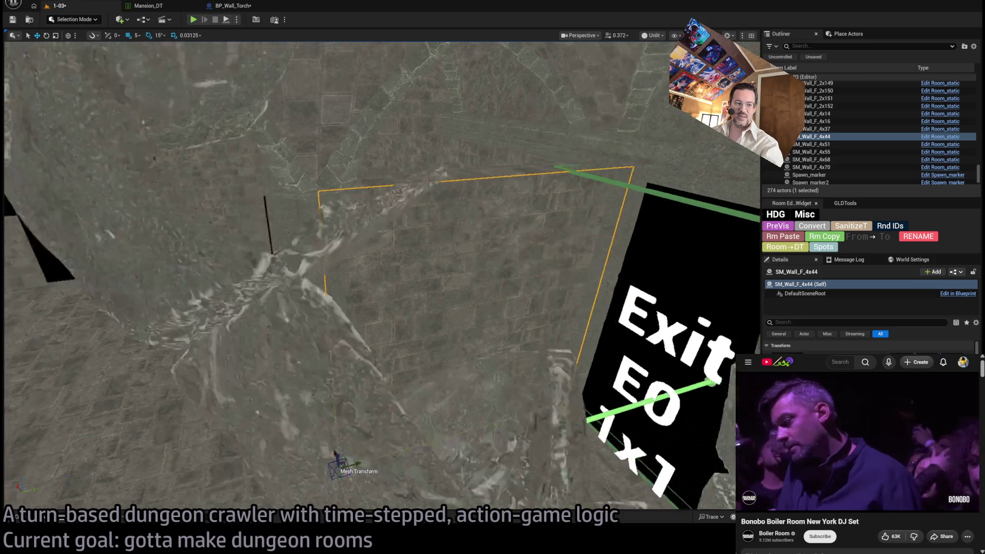
drag(323, 452, 307, 441)
drag(373, 364, 374, 365)
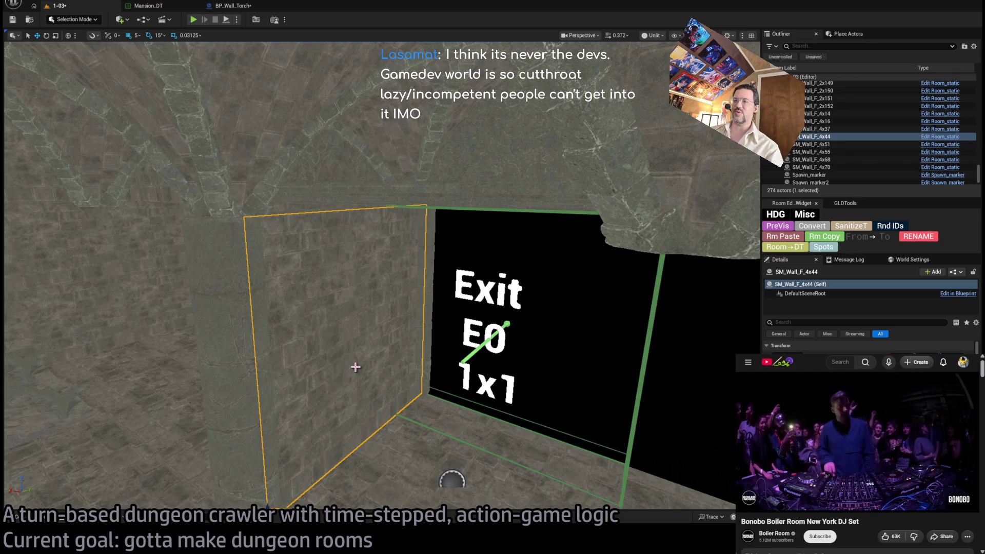
mouse_move(423, 329)
mouse_down()
mouse_move(150, 292)
mouse_move(241, 264)
mouse_move(508, 429)
mouse_move(405, 392)
mouse_move(539, 372)
mouse_move(516, 358)
mouse_up()
Step: Drop SM_Column_body5 beside Exit E0 down onto the floor and restore the 10-unit grid snap
click(539, 372)
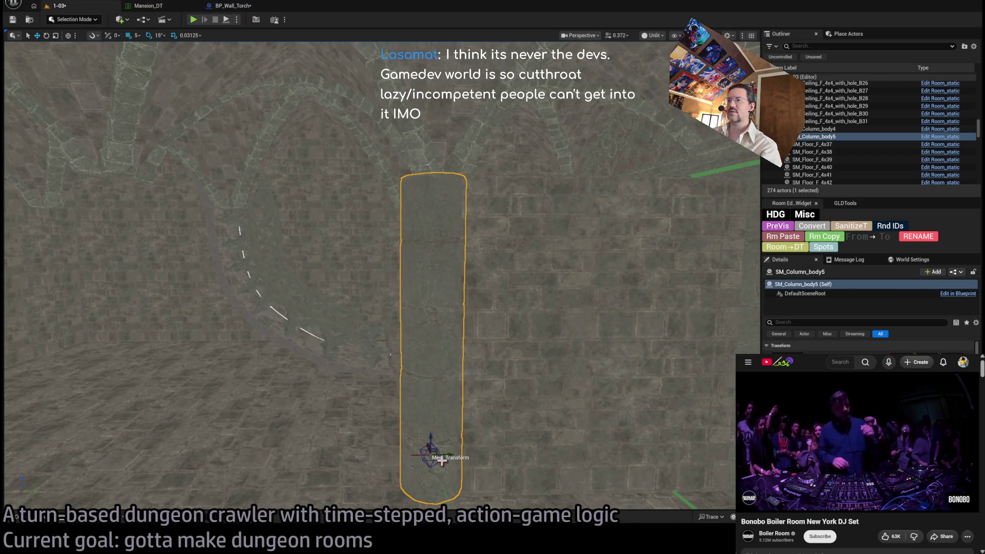
mouse_move(454, 454)
mouse_down()
mouse_move(557, 478)
mouse_move(480, 368)
mouse_move(451, 402)
mouse_up()
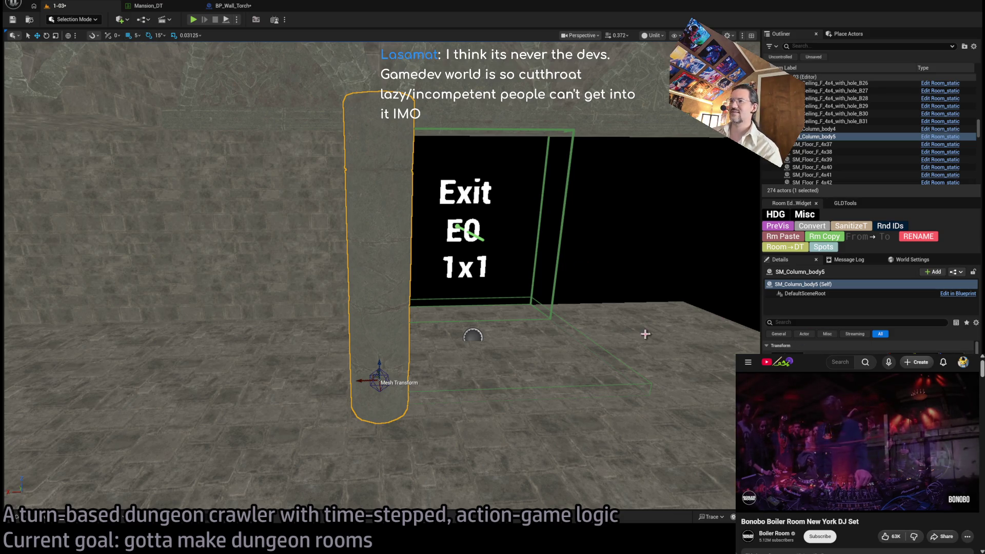
mouse_move(379, 367)
mouse_down()
mouse_move(379, 402)
mouse_move(379, 367)
mouse_up()
key(f)
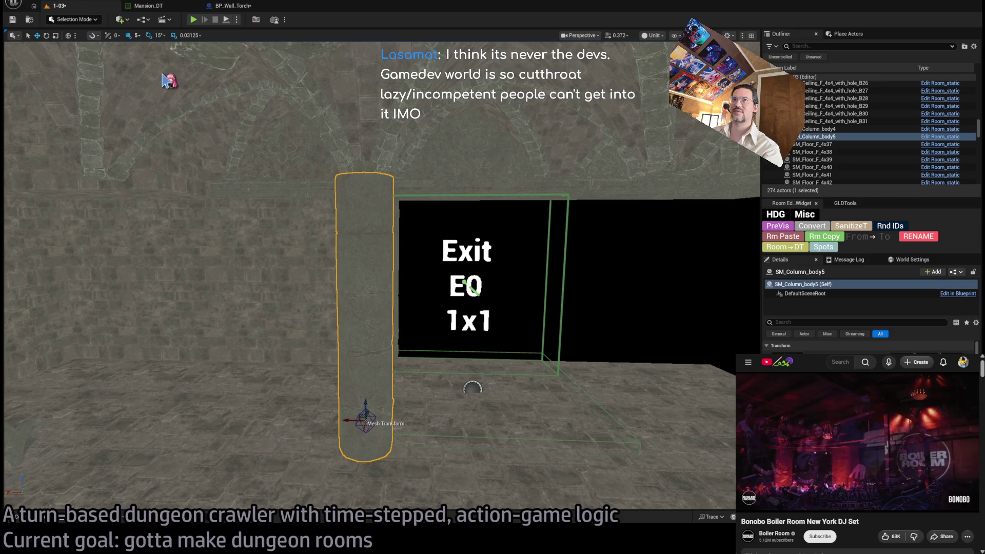
key(bracketright)
mouse_move(468, 245)
mouse_down()
mouse_move(487, 241)
mouse_move(468, 246)
mouse_up()
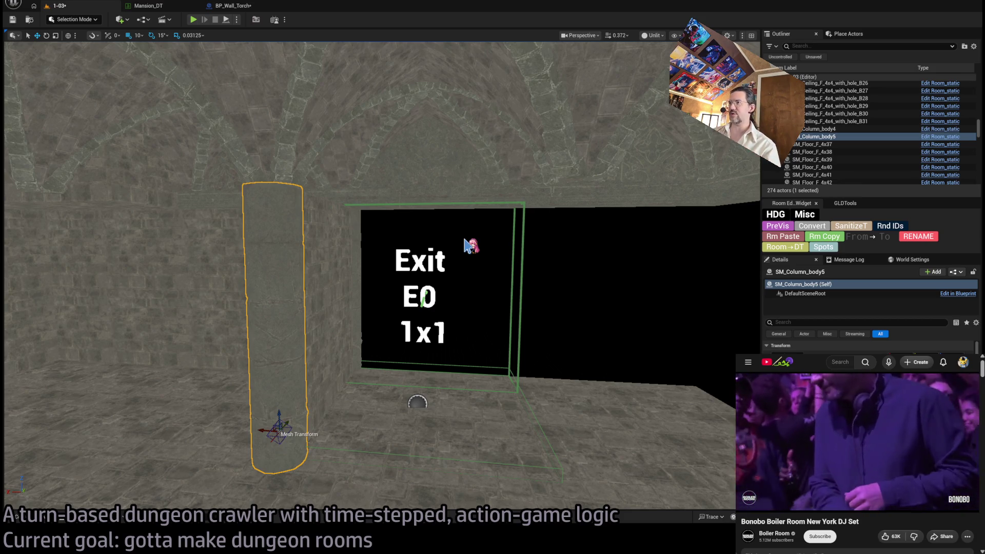
drag(468, 248, 346, 291)
click(345, 291)
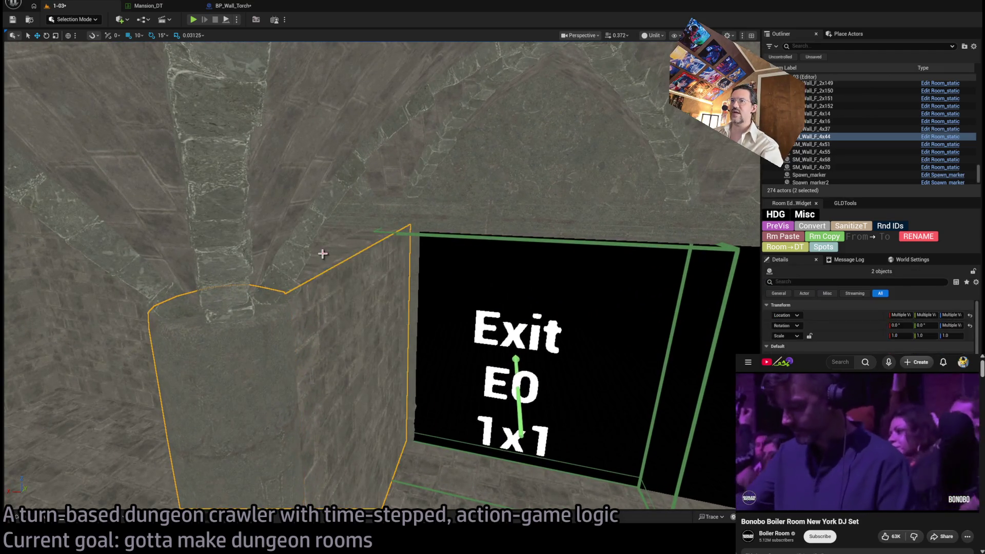
mouse_move(321, 255)
mouse_down()
mouse_move(392, 216)
mouse_move(413, 275)
mouse_move(444, 279)
mouse_move(418, 323)
mouse_up()
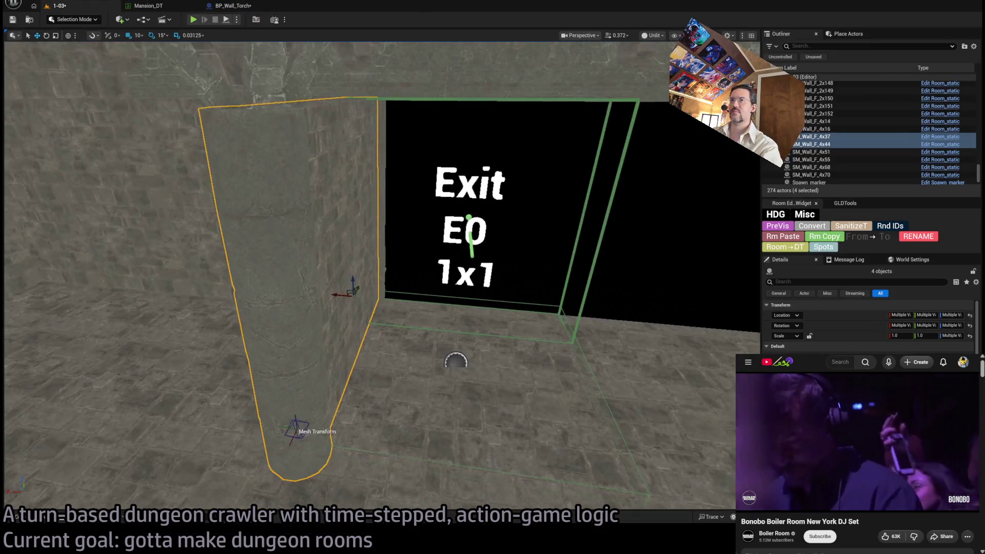
mouse_move(455, 361)
mouse_down()
mouse_move(455, 392)
mouse_move(455, 360)
mouse_up()
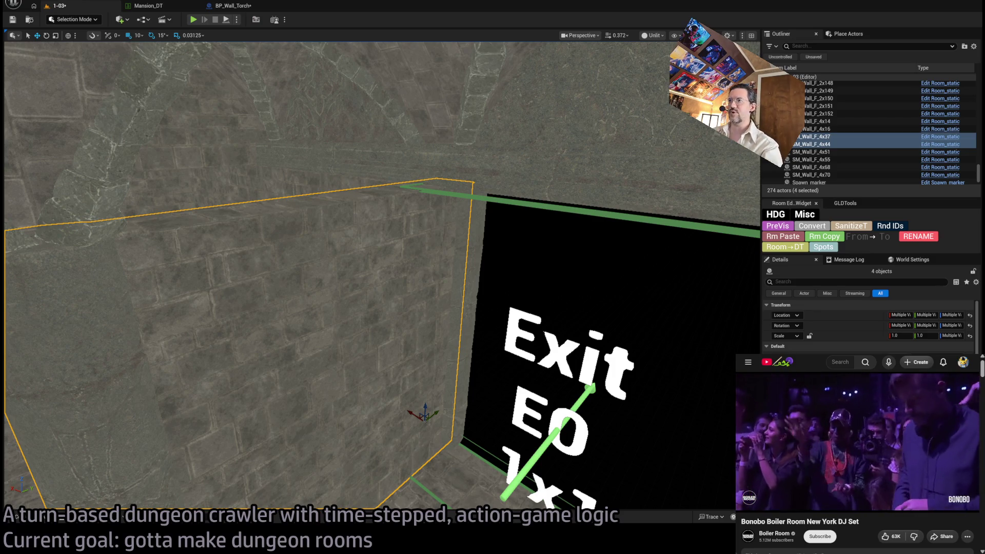
Step: Alt-drag copies of the four walls to the far side of Exit E0, bringing the level to 278 actors
drag(357, 416, 356, 417)
mouse_move(281, 361)
mouse_down()
mouse_move(682, 359)
mouse_move(440, 396)
mouse_move(452, 380)
mouse_up()
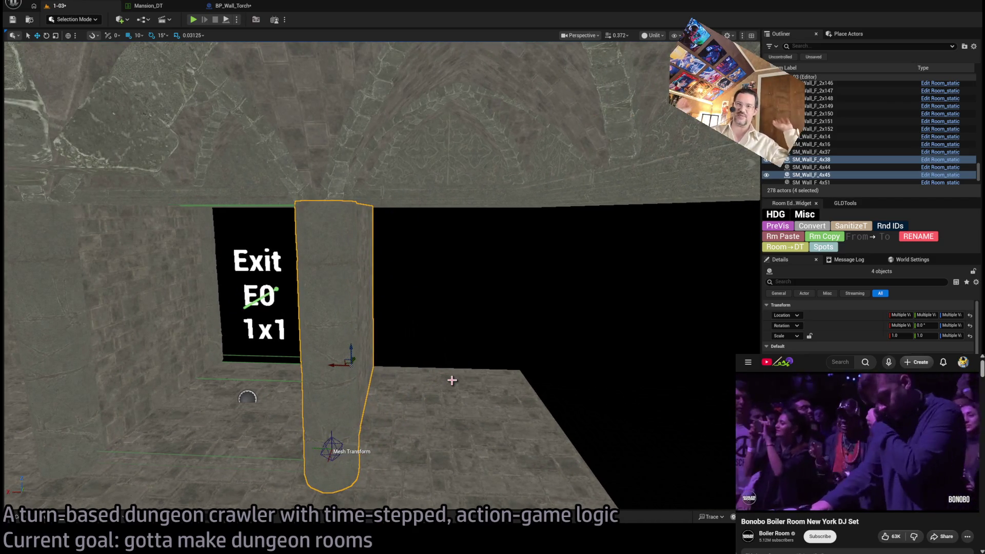
mouse_move(451, 380)
mouse_down()
mouse_move(433, 387)
mouse_move(426, 408)
mouse_up()
drag(377, 371, 376, 370)
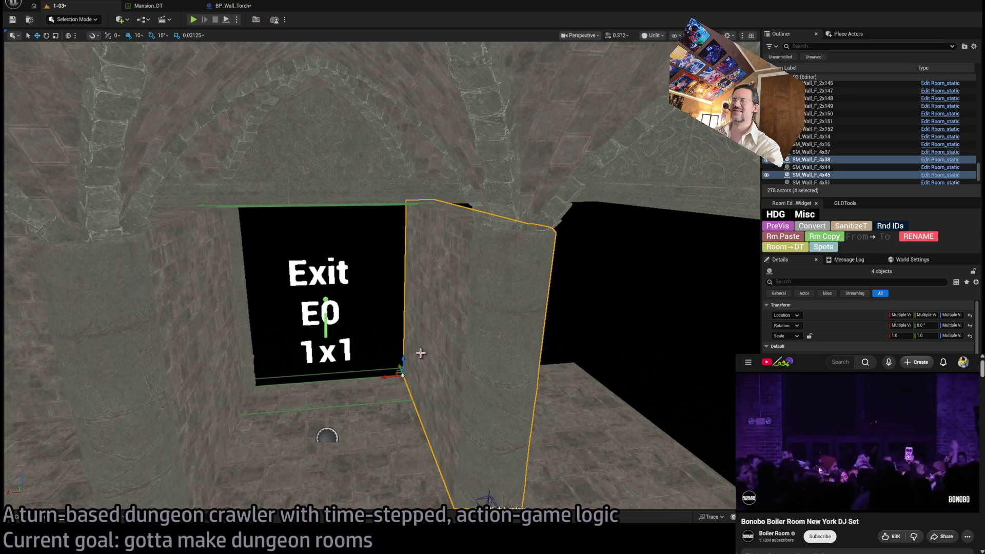
drag(510, 340, 509, 340)
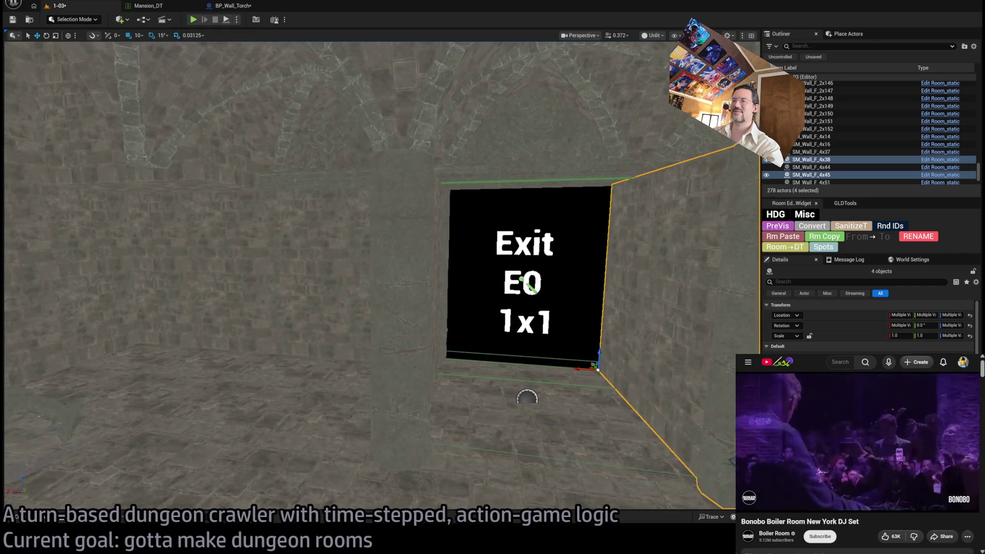
click(268, 352)
drag(269, 352, 161, 334)
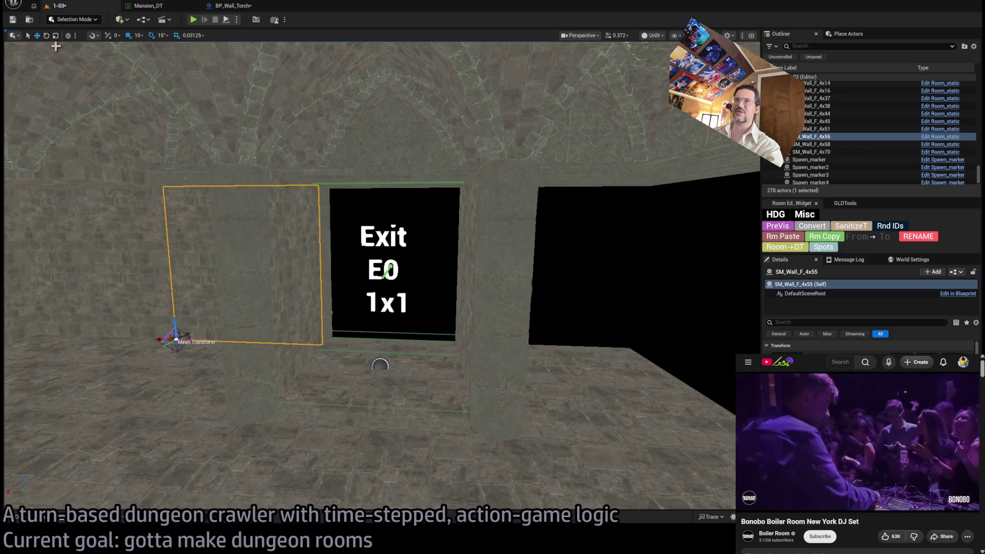
Step: Set grid snap to 100 and Alt-drag a trial duplicate of the wall panel over the exit
click(139, 35)
click(171, 97)
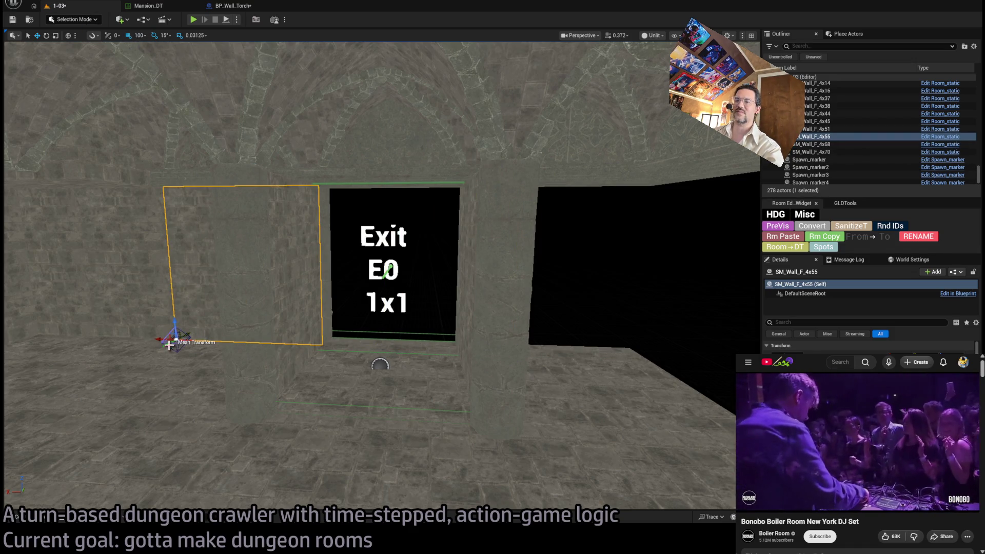
drag(162, 339, 480, 345)
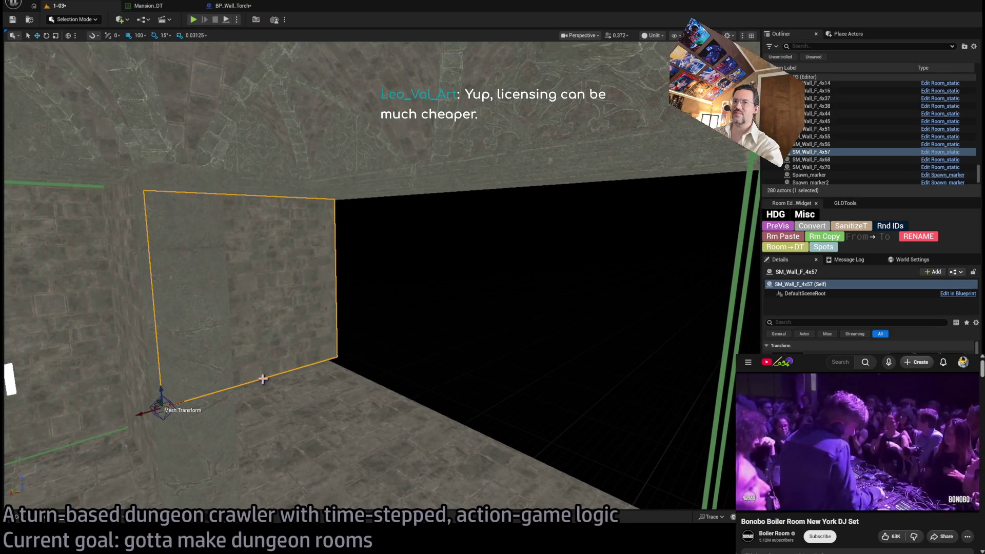
mouse_move(161, 417)
alt+mouse_down()
mouse_move(165, 407)
mouse_move(325, 359)
mouse_move(308, 375)
mouse_move(275, 378)
alt+mouse_up()
key(e)
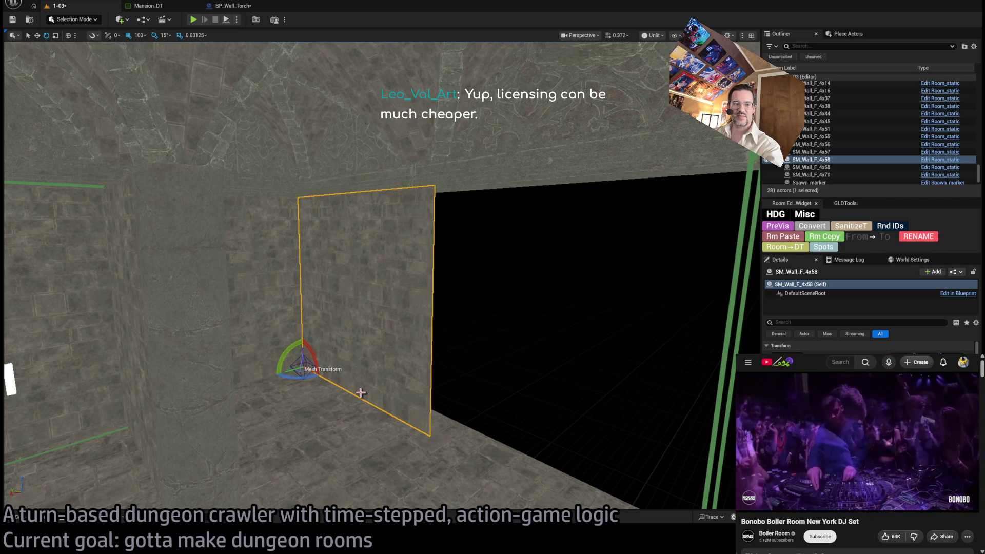
mouse_move(274, 378)
mouse_down()
mouse_move(307, 344)
mouse_move(393, 403)
mouse_up()
key(w)
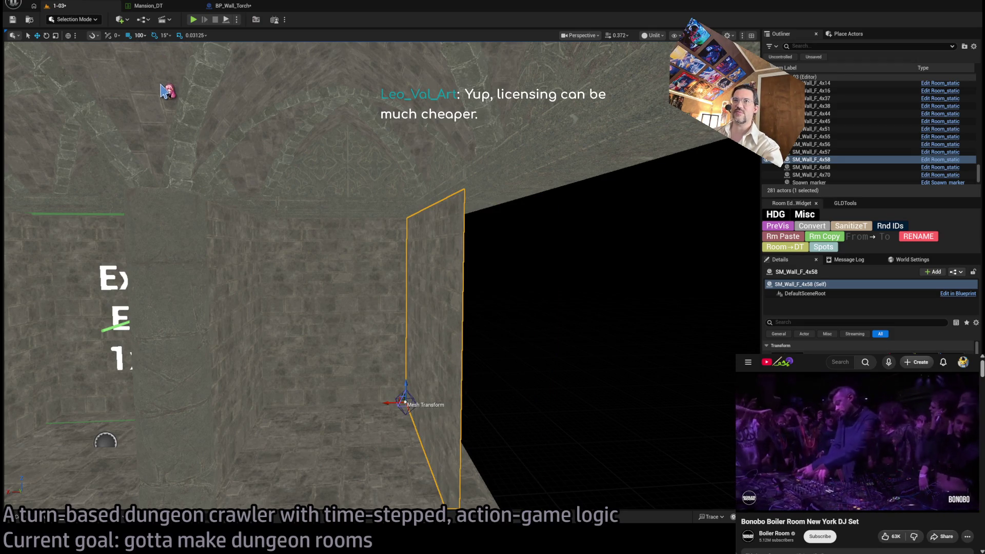
Step: Delete the duplicate wall SM_Wall_F_4x58, back to 280 actors, and save the 1-03 level
key(Delete)
drag(477, 288, 336, 346)
key(ctrl+s)
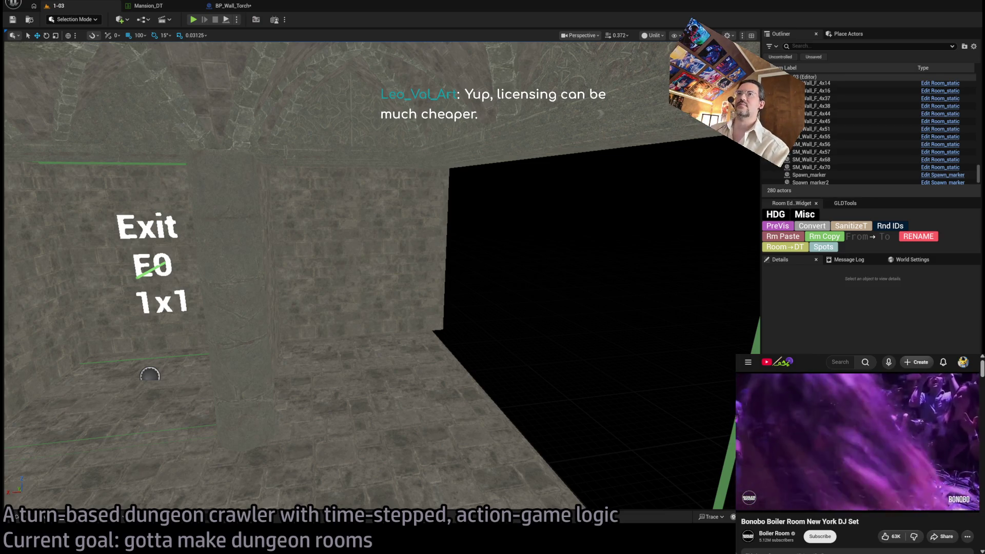
Step: Fly toward the Exit sign wall and select the carved wall section Room_structure67
mouse_move(390, 277)
mouse_down()
mouse_move(354, 269)
mouse_move(369, 265)
mouse_up()
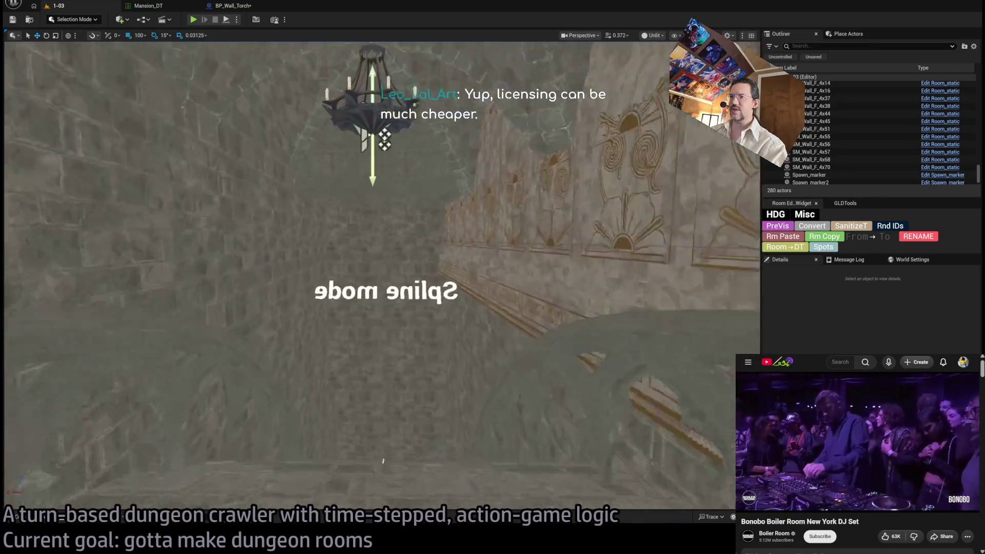
mouse_move(381, 442)
mouse_down()
mouse_move(381, 472)
mouse_move(397, 434)
mouse_up()
click(461, 283)
drag(462, 282, 410, 294)
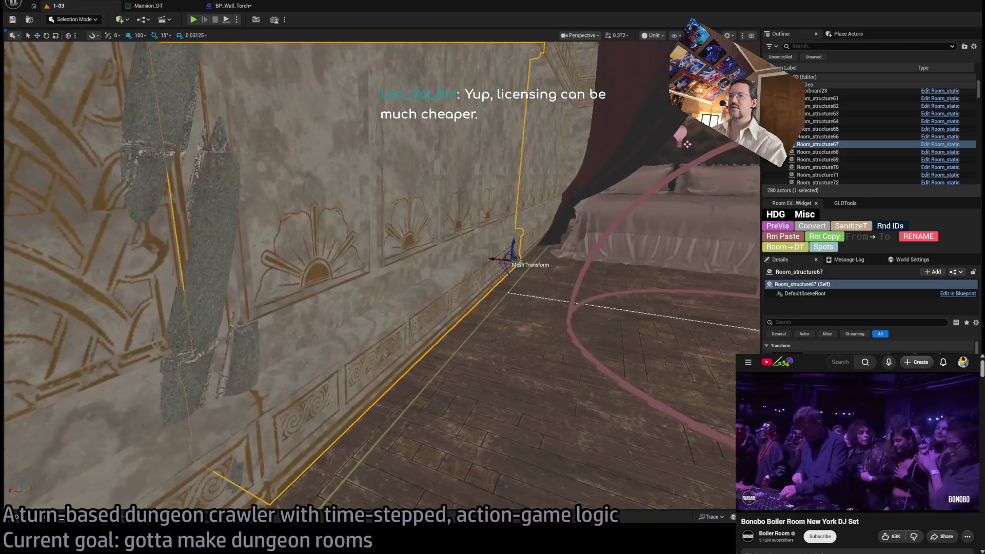
Step: Move into the corridor, trying selections of SM_Wall_F_2x117 and carved sections Room_structure67/68
mouse_move(687, 144)
mouse_down()
mouse_move(488, 288)
mouse_move(444, 337)
mouse_move(410, 308)
mouse_move(374, 341)
mouse_up()
click(443, 336)
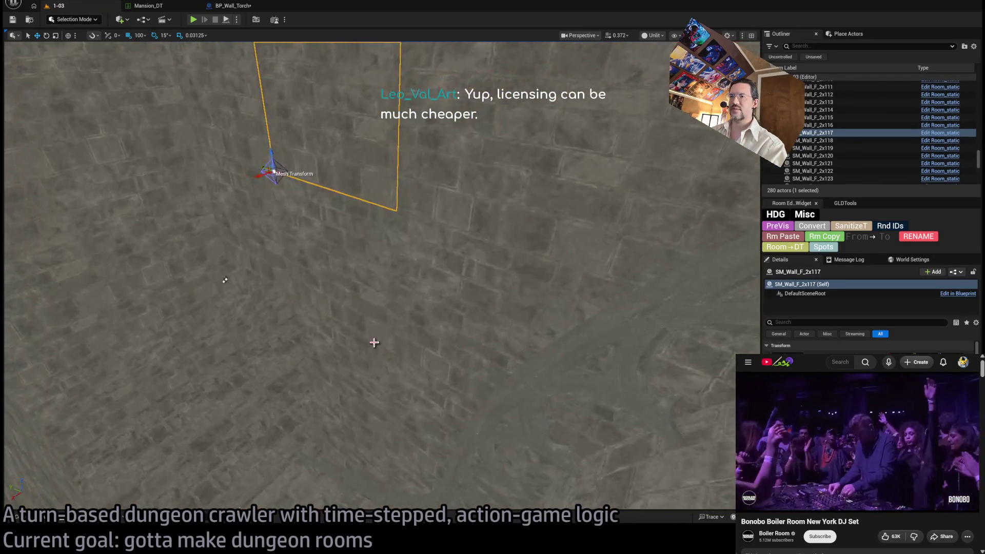
click(400, 278)
drag(400, 278, 440, 185)
key(ctrl+z)
key(f)
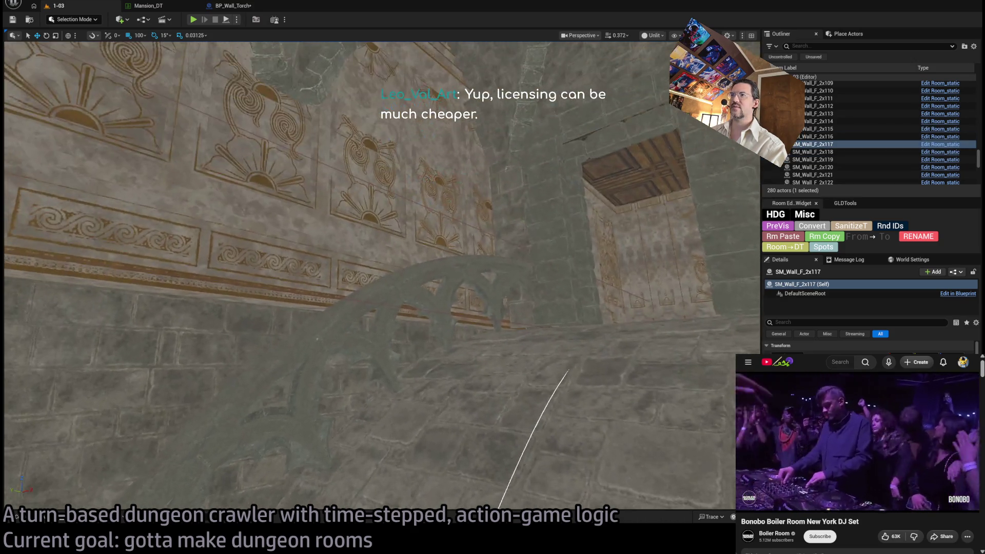
drag(448, 287, 442, 288)
click(329, 359)
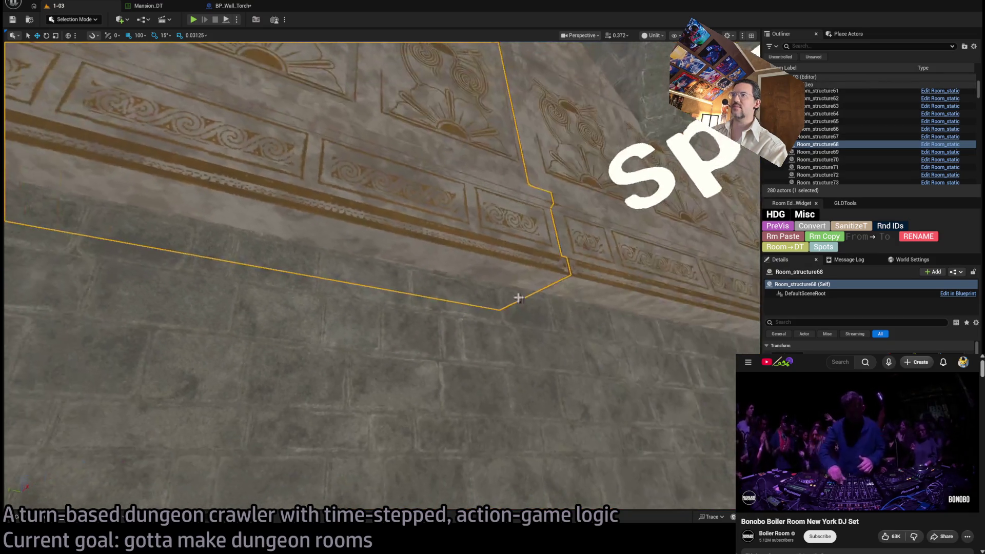
ctrl+click(671, 277)
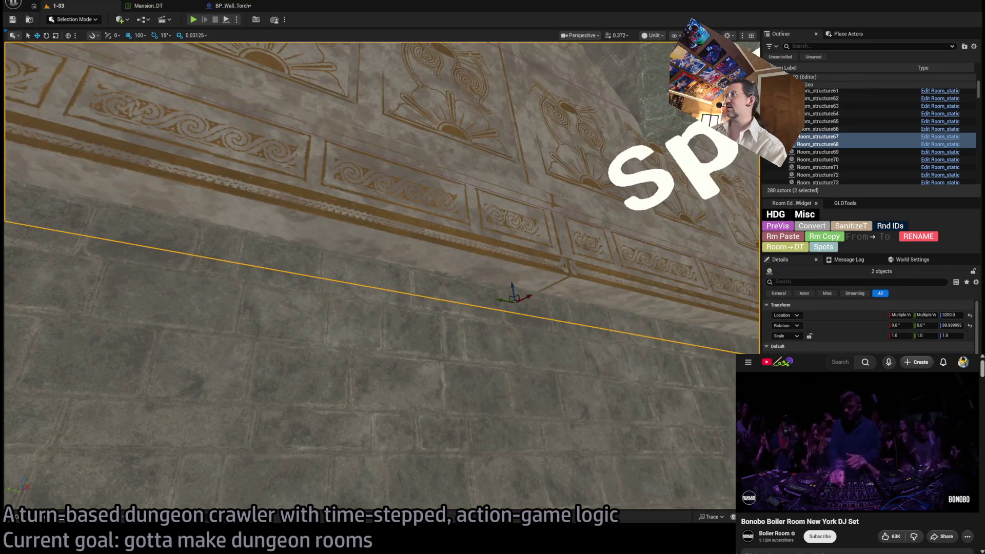
Step: Select SM_Wall_F_2x121 and add 2x122, 2x125, 2x128, 2x131, 2x132 and others, ten panels total
click(532, 296)
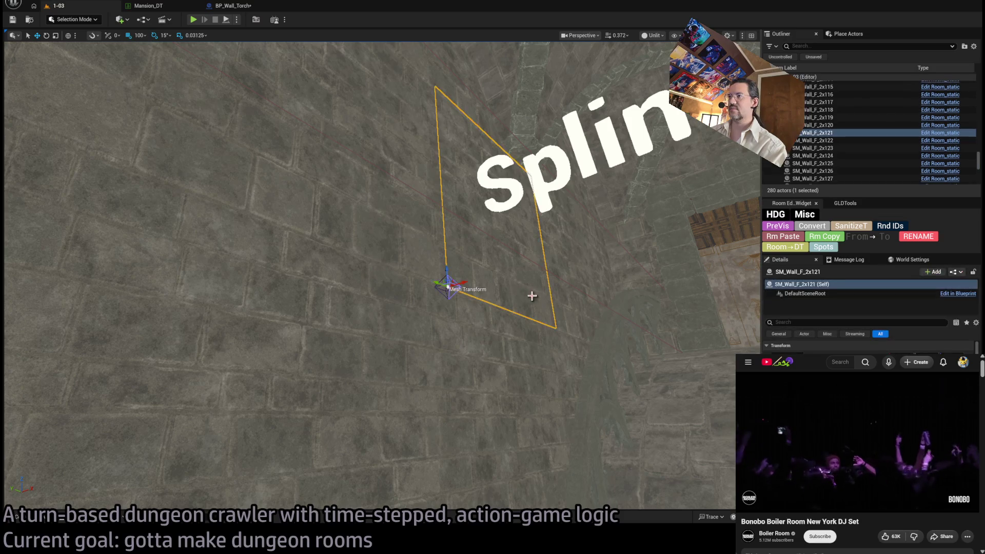
ctrl+click(505, 298)
ctrl+click(415, 315)
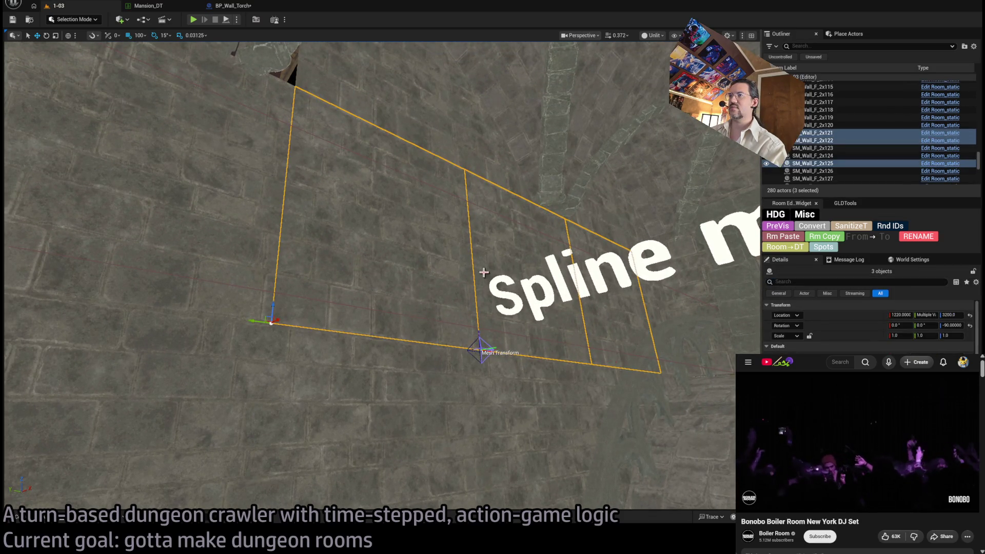
ctrl+click(484, 273)
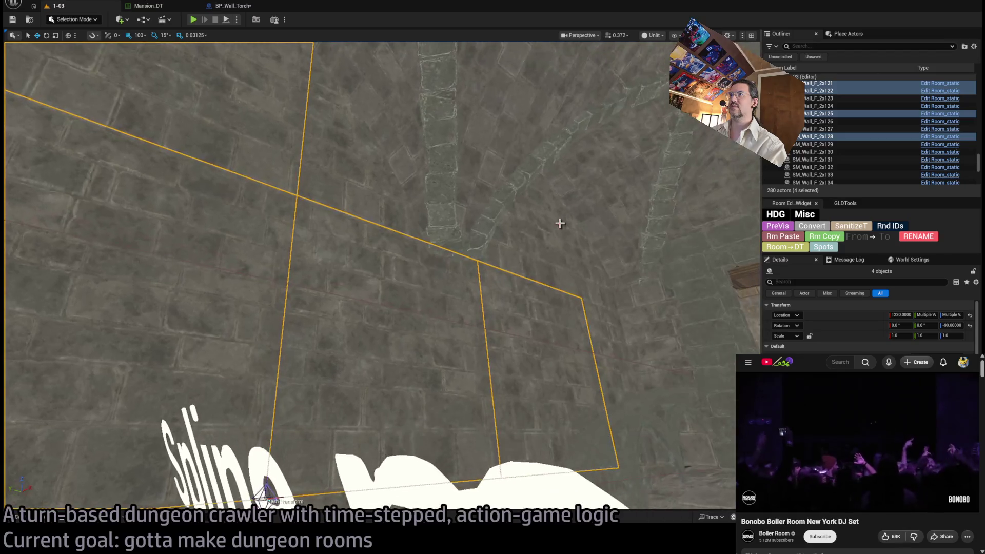
ctrl+click(583, 271)
ctrl+click(592, 336)
ctrl+click(605, 344)
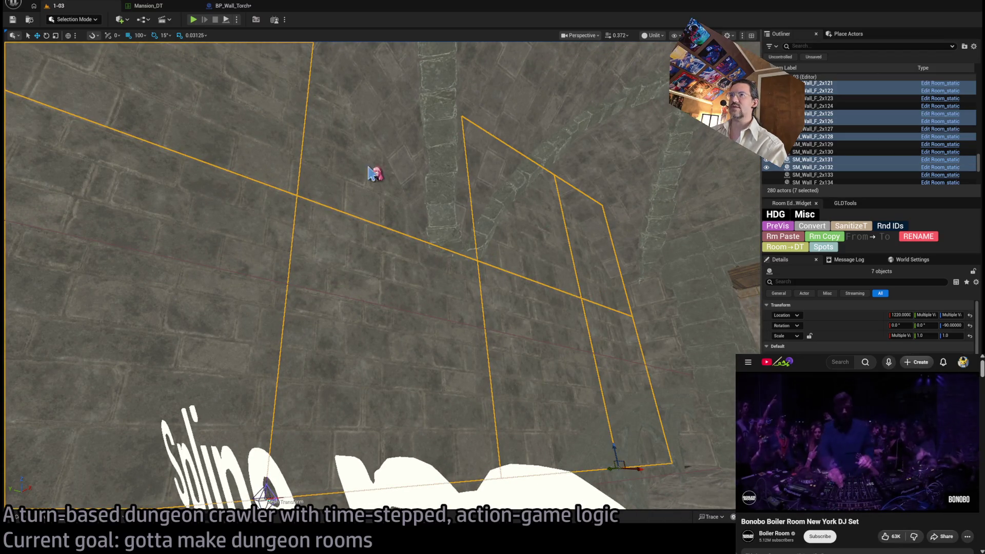
ctrl+click(444, 297)
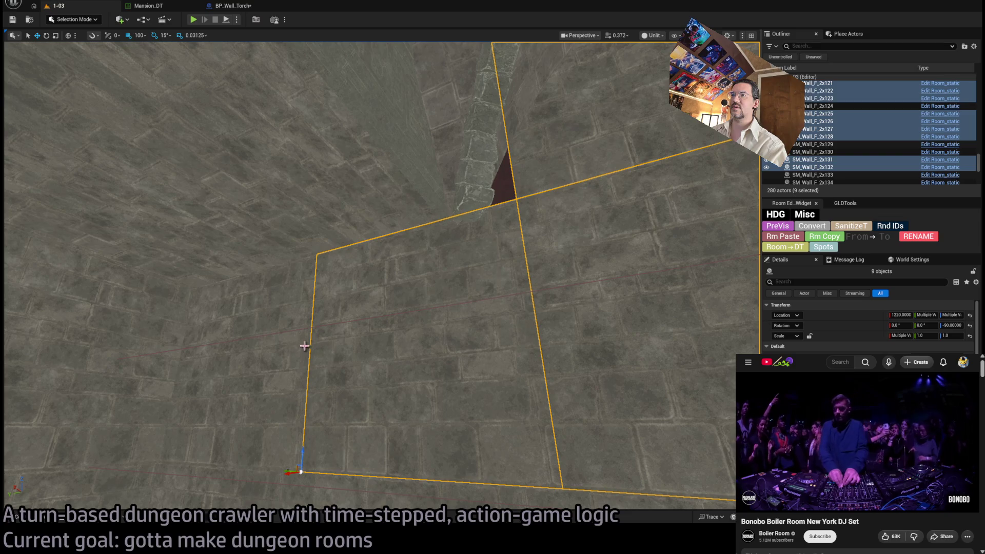
ctrl+click(280, 343)
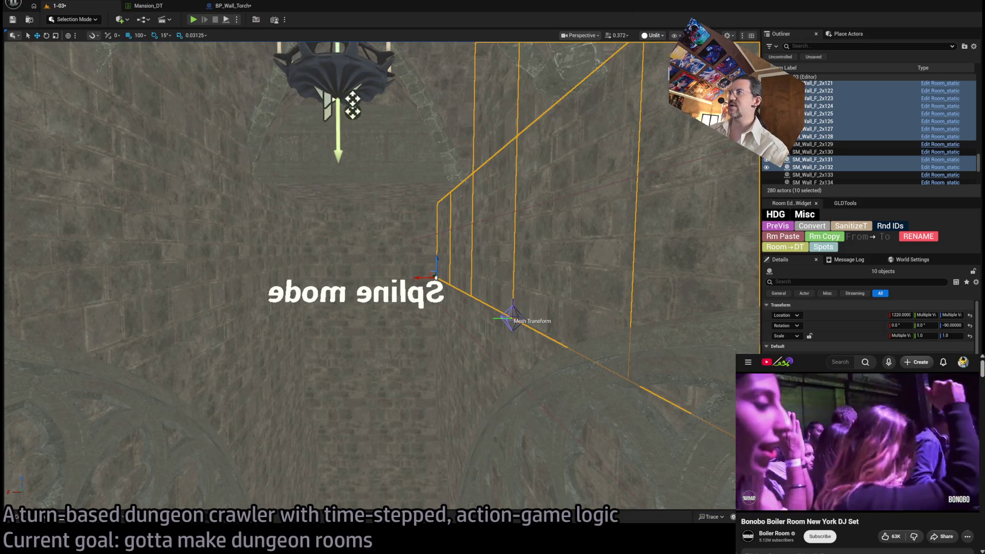
Step: Preview the scene lit, return to unlit, and set grid snapping to 10 units
key(alt+4)
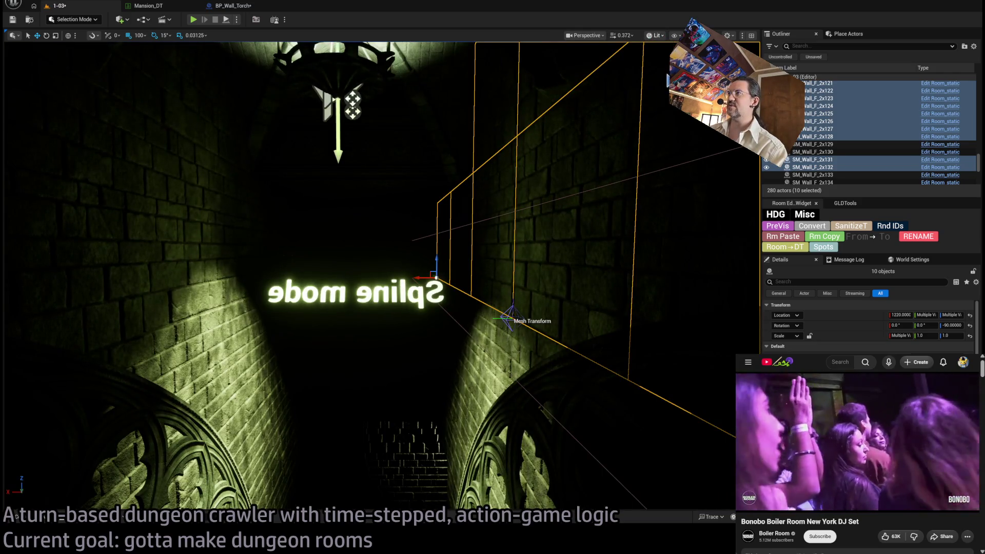
key(alt+3)
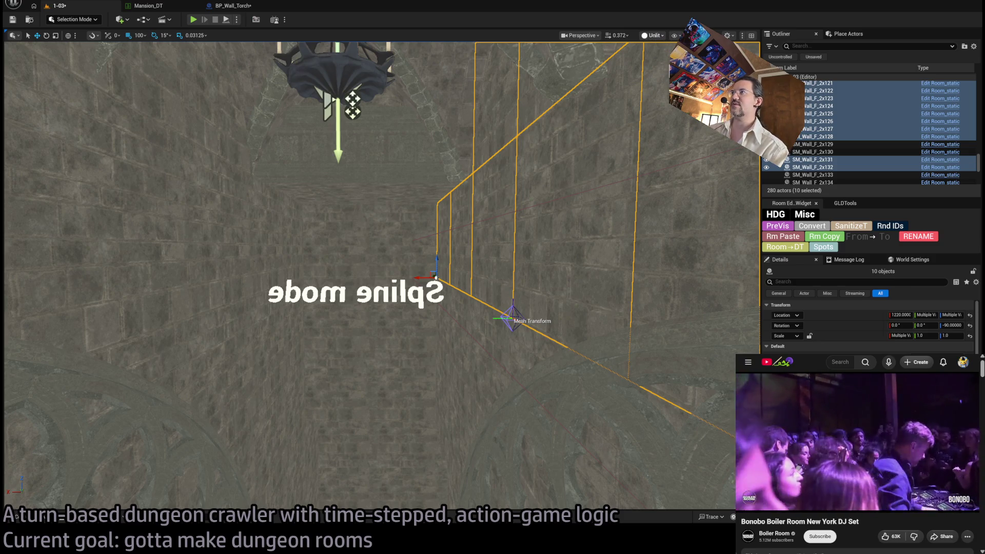
click(139, 35)
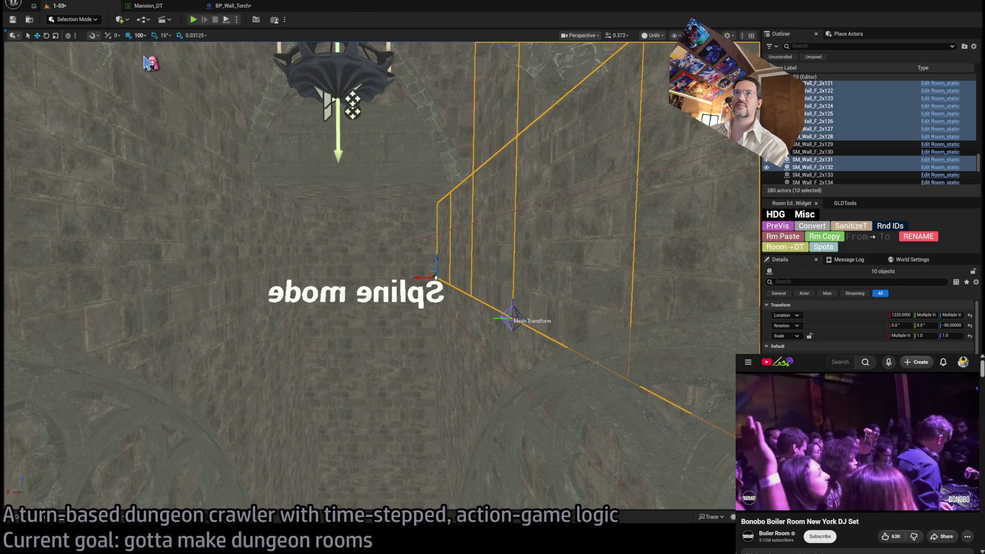
click(153, 63)
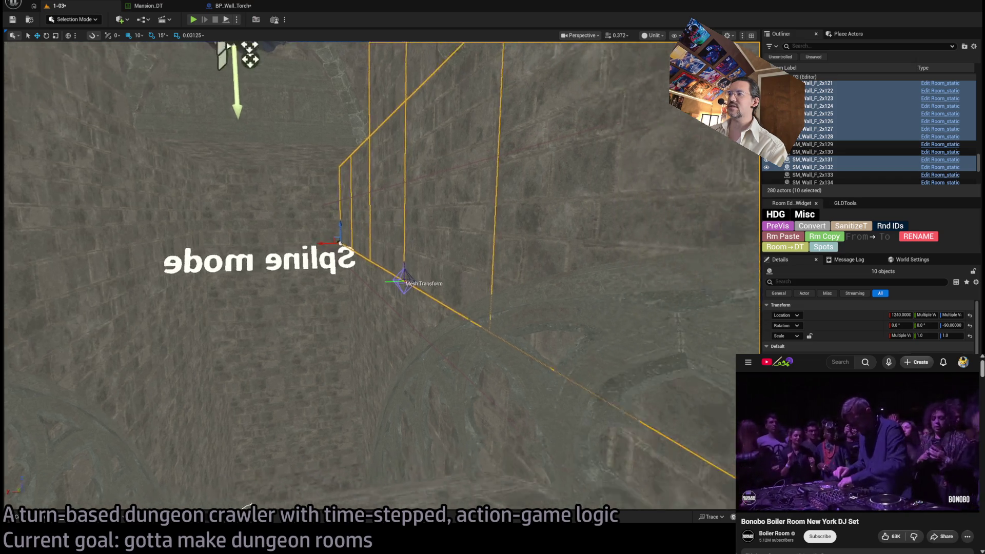
Step: Nudge the ten wall panels along X from 1220 to 1260, check alignment, then deselect
key(w)
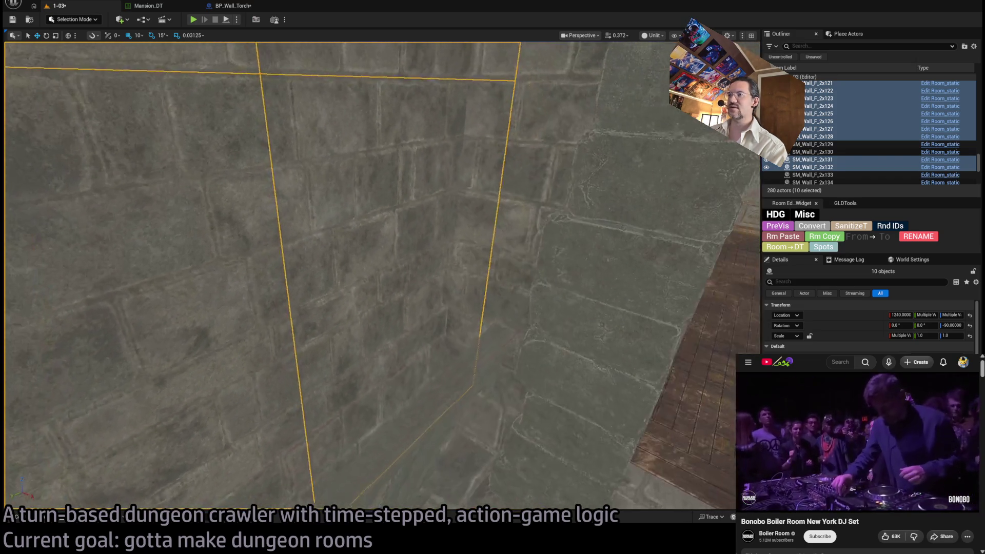
key(s)
key(w)
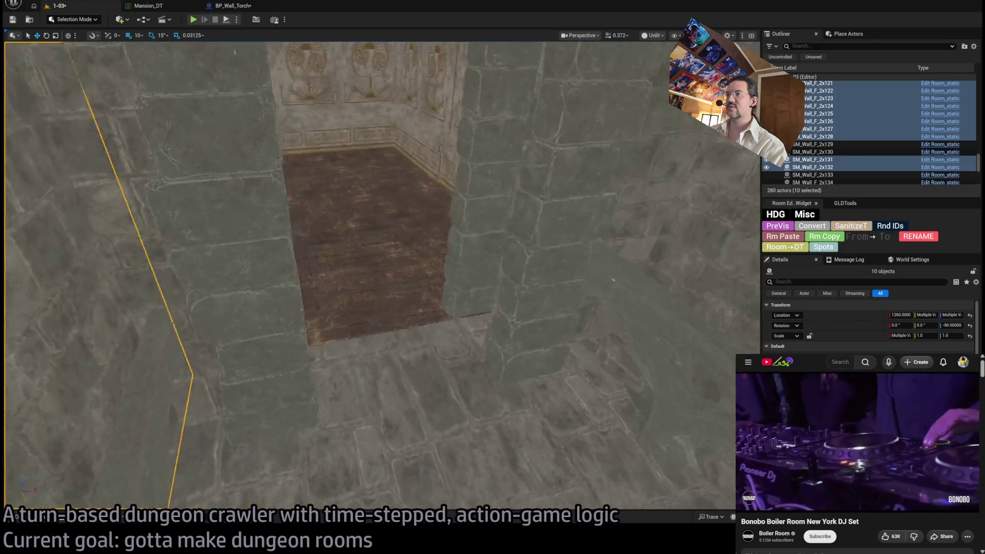
key(s)
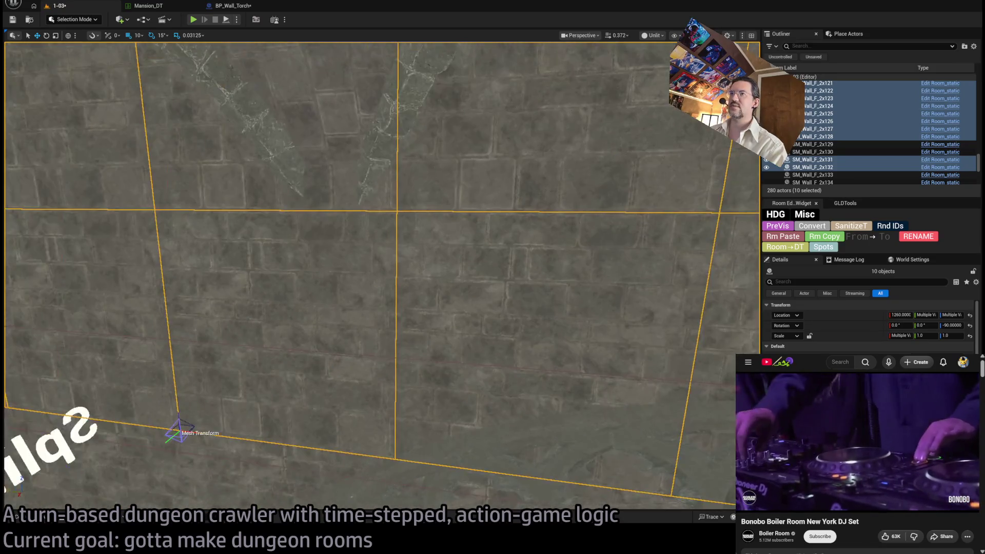
key(s)
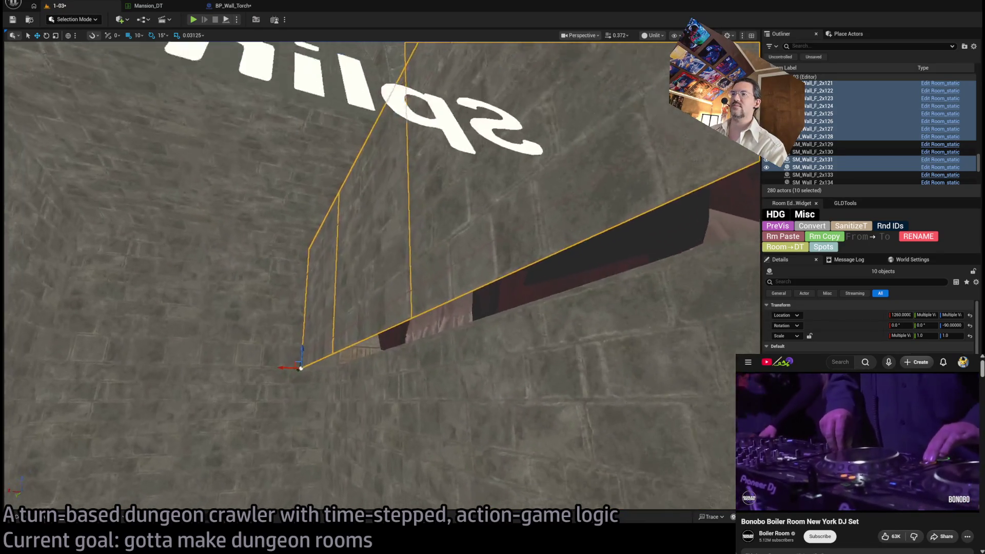
key(w)
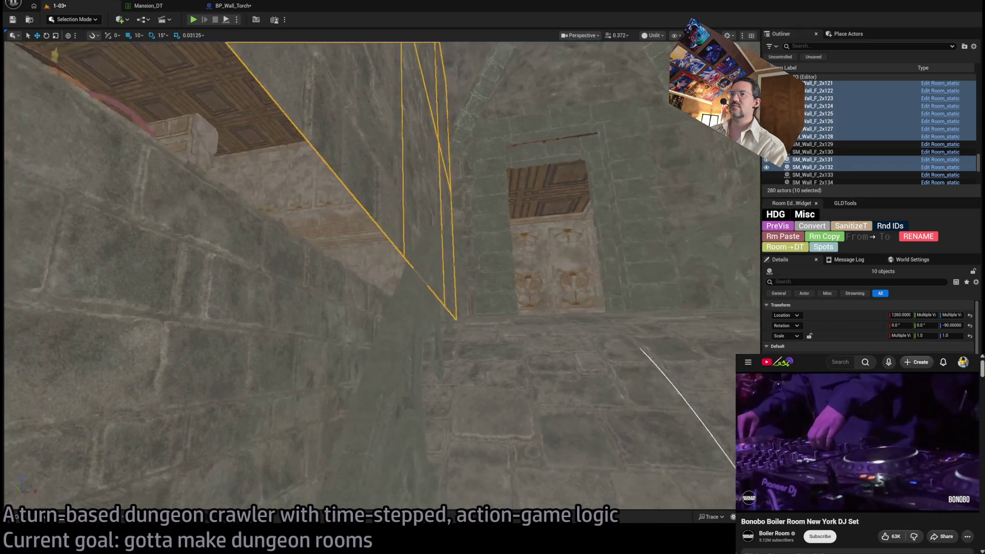
key(s)
key(d)
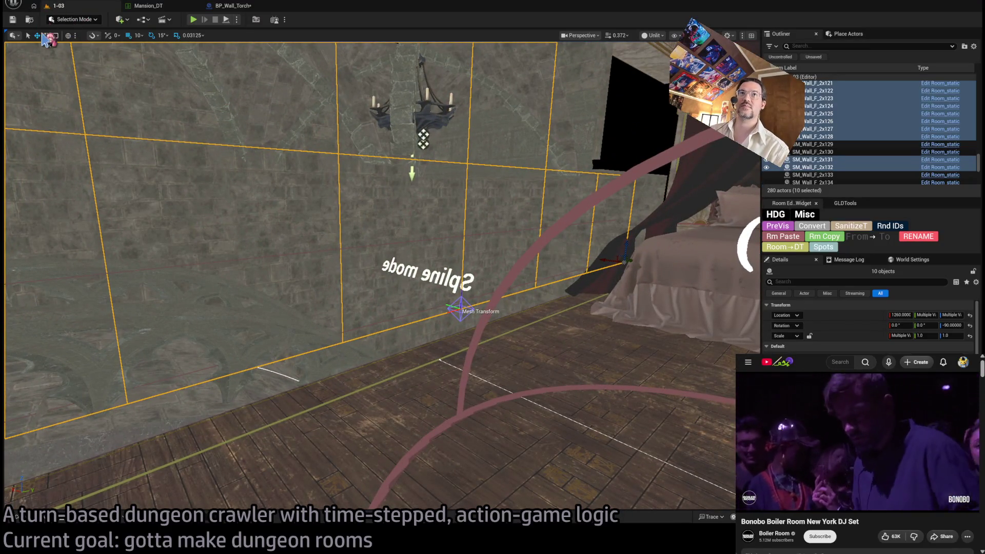
key(Escape)
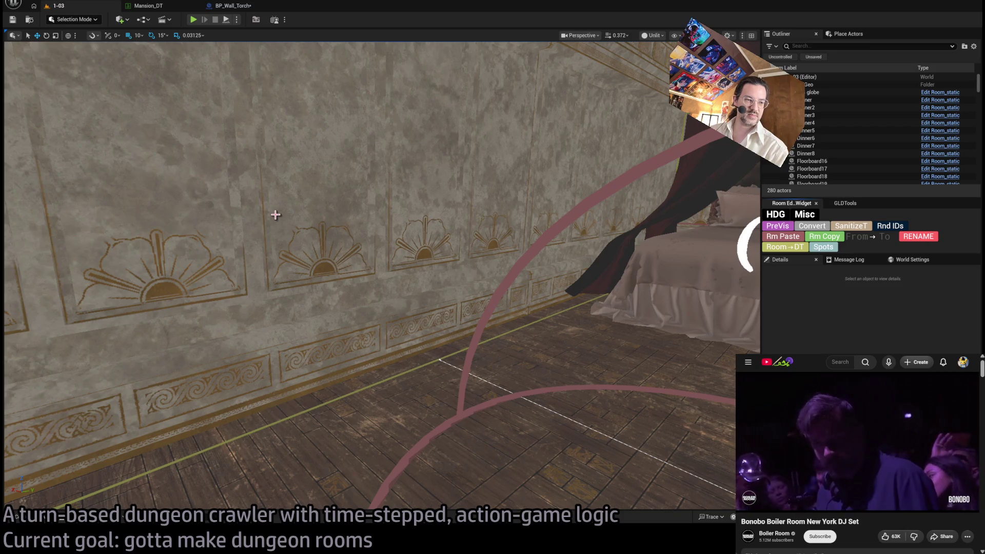
Step: Look across the stone wall and select the wall piece SM_Wall_4x0_10
key(w)
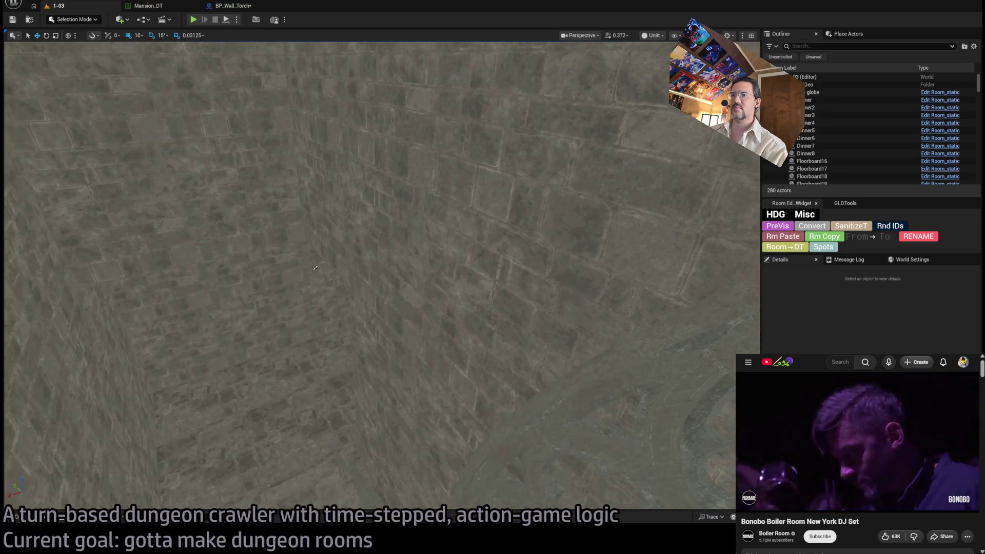
drag(315, 267, 306, 183)
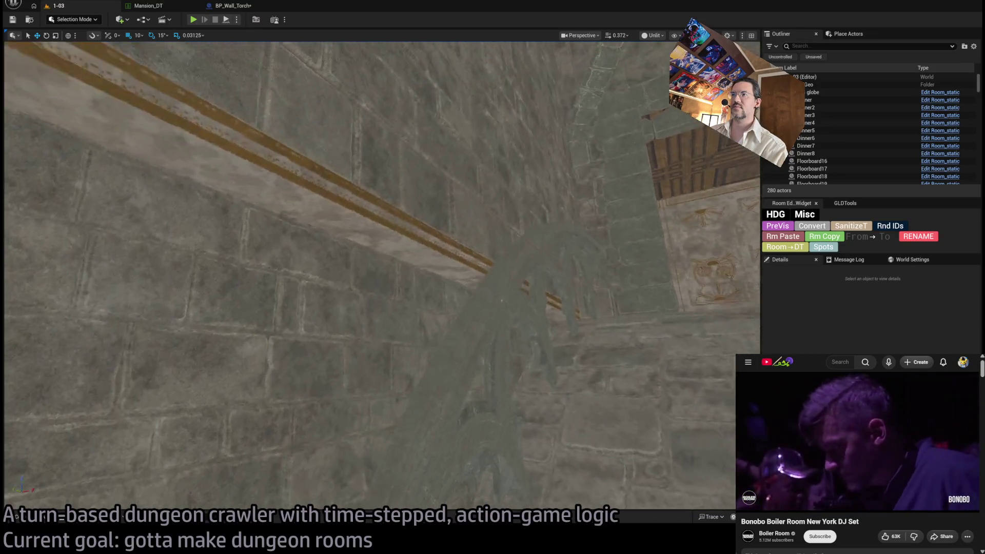
mouse_move(379, 277)
mouse_down()
mouse_move(379, 241)
mouse_move(354, 190)
mouse_up()
click(347, 341)
mouse_move(347, 340)
mouse_down()
mouse_move(359, 318)
mouse_move(338, 286)
mouse_up()
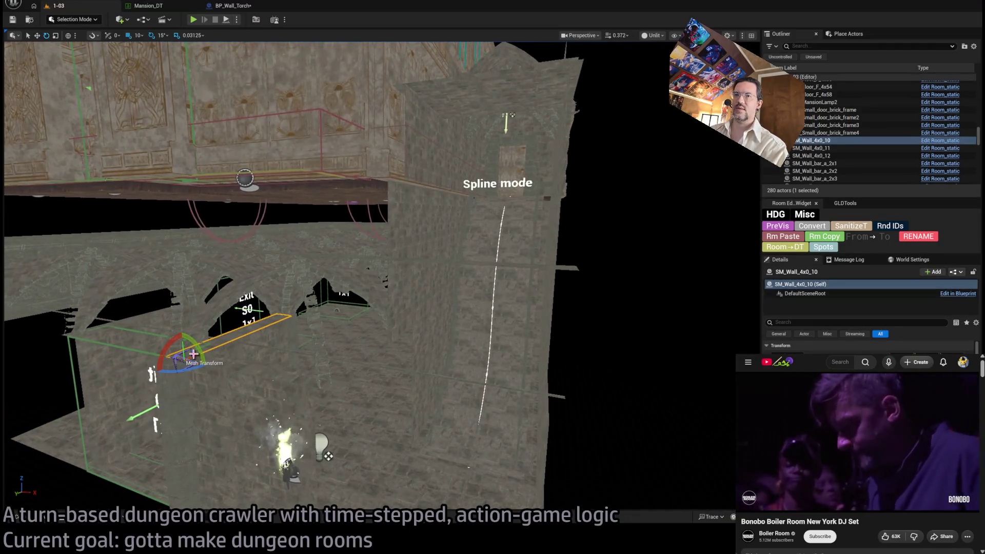
Step: Create a copy of the wall piece, move it right, and rotate it edge-on along the row
drag(185, 358, 183, 358)
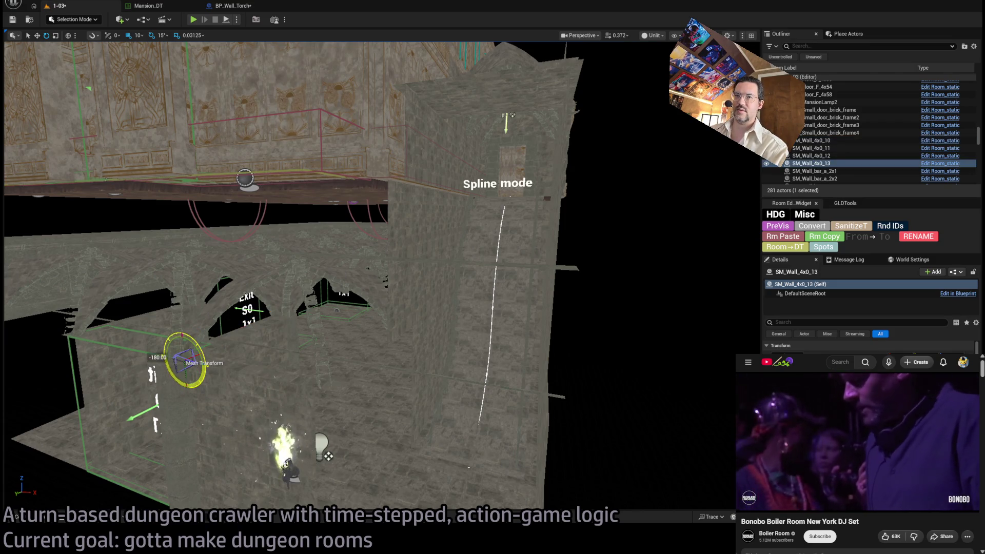
mouse_move(195, 352)
mouse_down()
mouse_move(391, 399)
mouse_move(351, 394)
mouse_move(352, 352)
mouse_move(115, 227)
mouse_up()
drag(173, 262, 135, 262)
drag(444, 255, 444, 255)
drag(358, 289, 357, 289)
drag(398, 258, 398, 258)
mouse_move(109, 227)
mouse_down()
mouse_move(743, 302)
mouse_move(527, 275)
mouse_move(620, 282)
mouse_move(616, 292)
mouse_move(474, 281)
mouse_move(463, 267)
mouse_up()
key(w)
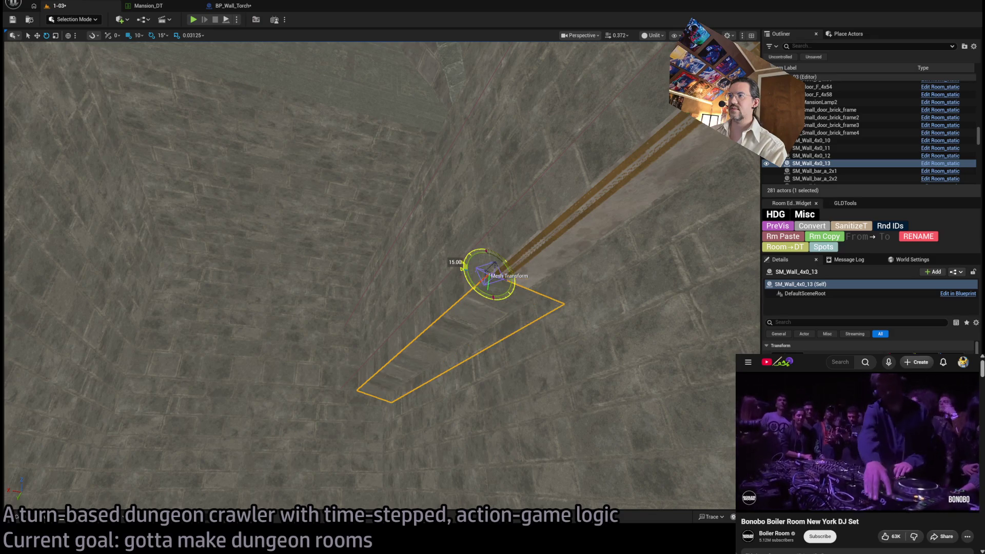
Step: Add further wall copies along the row and scale the last one shorter to fit
drag(492, 318, 461, 329)
key(w)
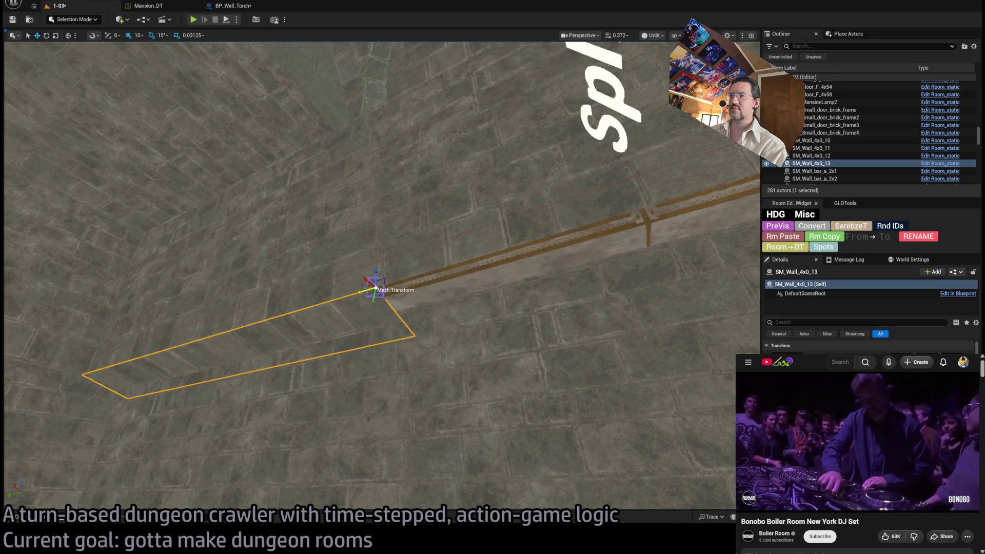
mouse_move(354, 291)
mouse_down()
mouse_move(703, 190)
mouse_move(616, 200)
mouse_move(647, 200)
mouse_move(679, 275)
mouse_up()
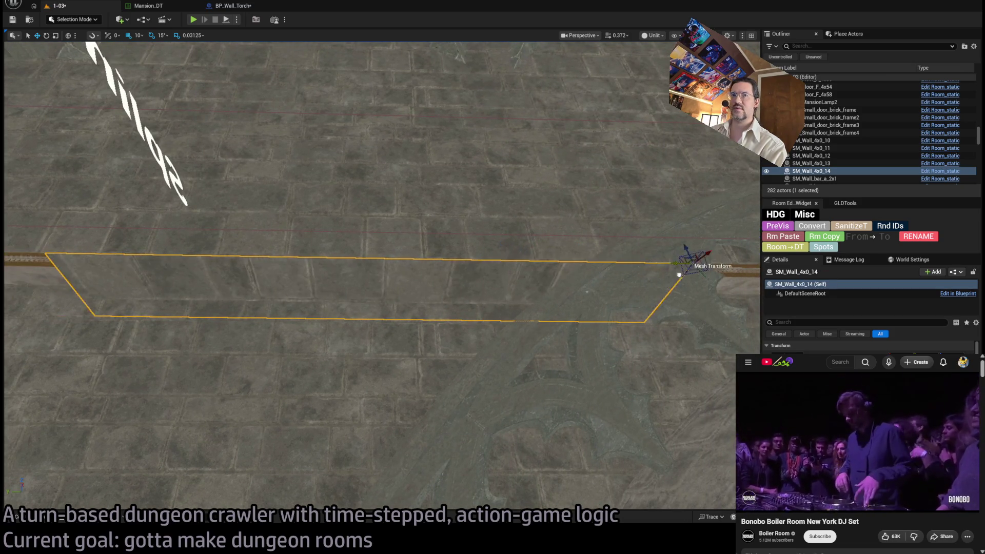
mouse_move(617, 281)
mouse_down()
mouse_move(654, 271)
mouse_move(653, 254)
mouse_up()
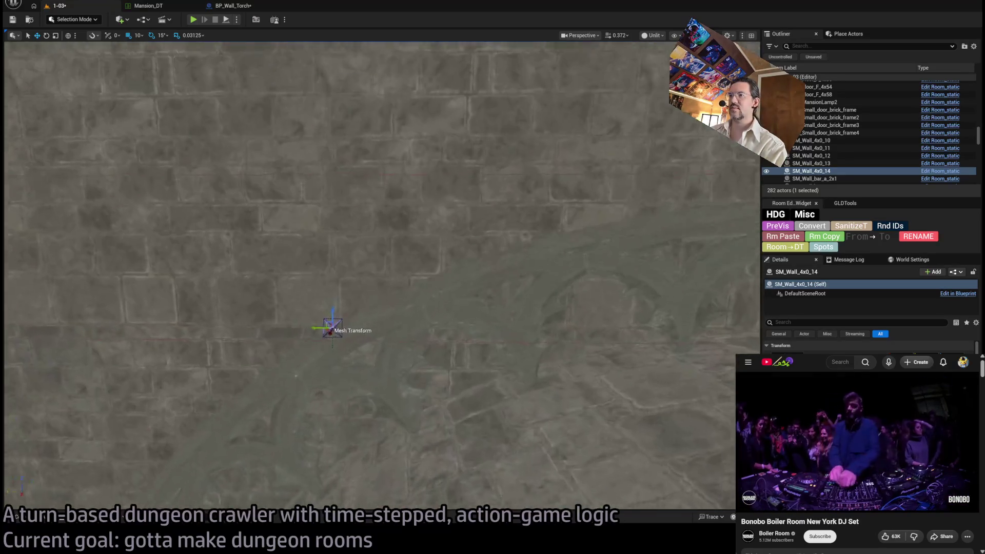
key(ctrl+d)
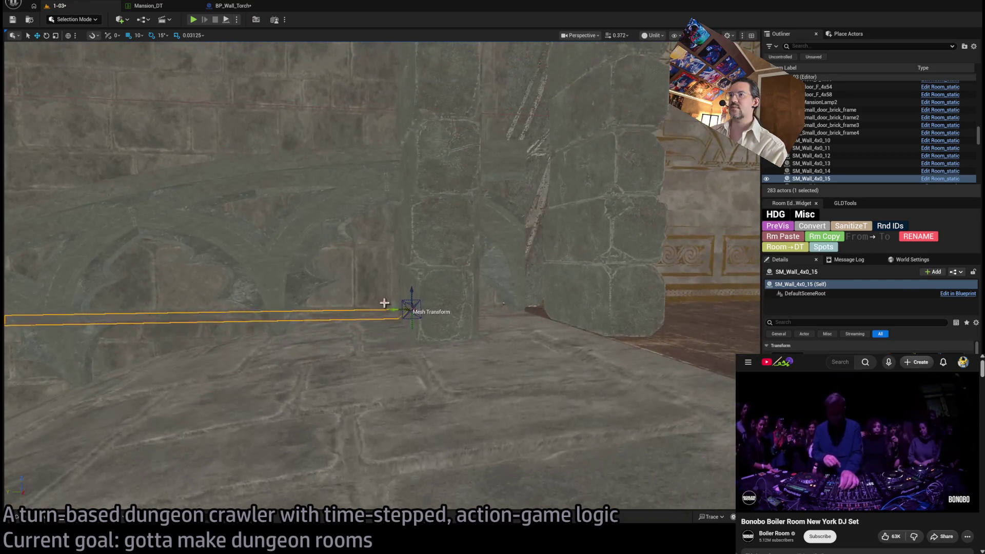
drag(491, 306, 491, 369)
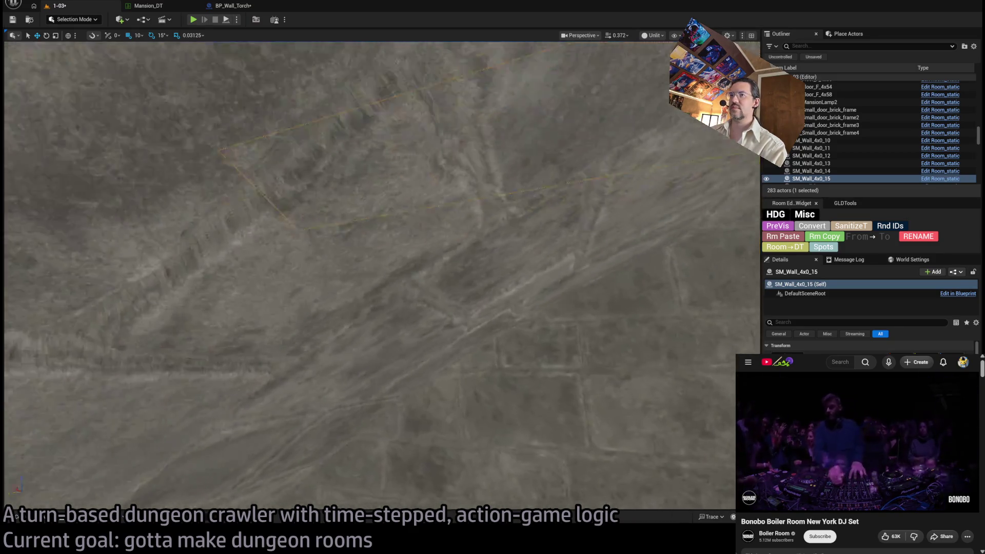
mouse_move(256, 182)
mouse_down()
mouse_move(440, 338)
mouse_move(404, 324)
mouse_up()
key(r)
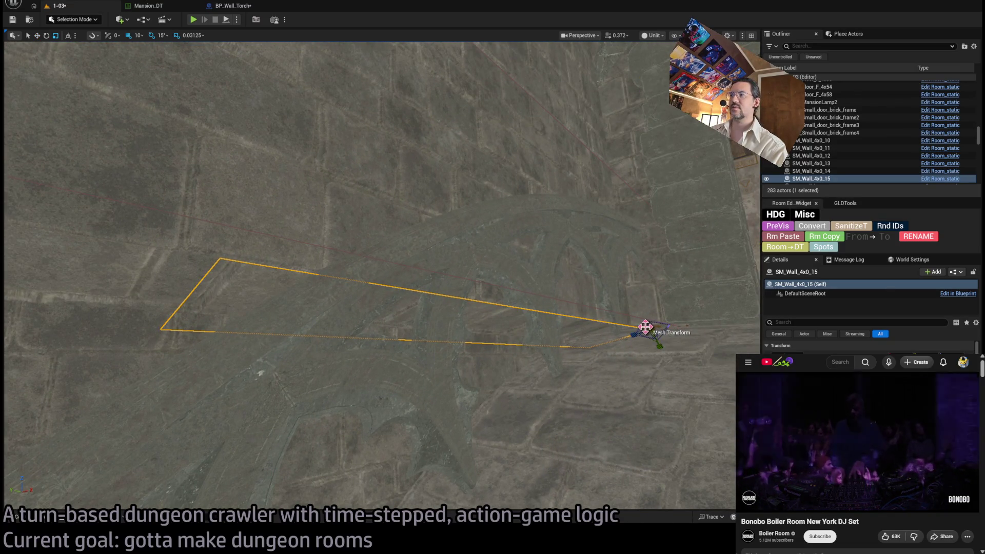
drag(645, 328, 648, 328)
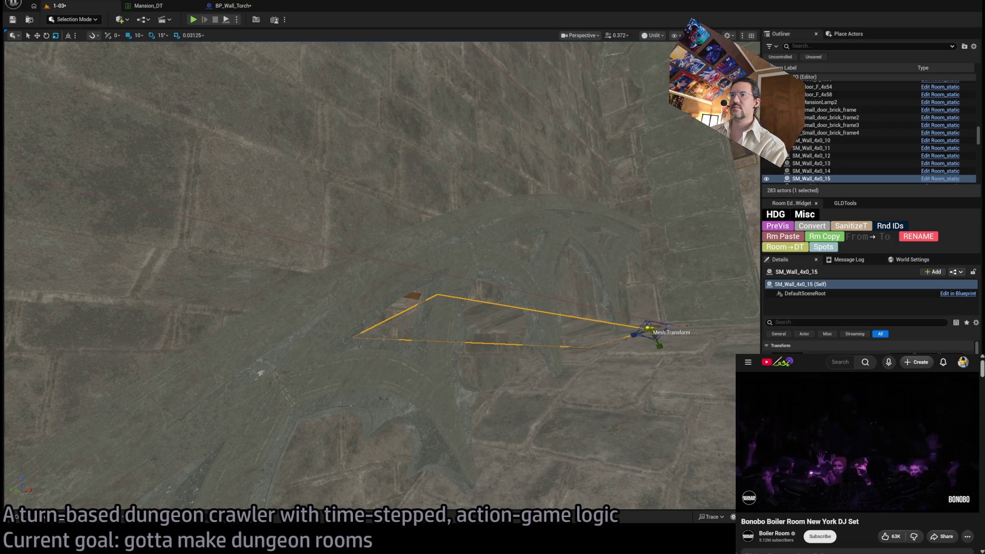
Step: Zoom in and out around the Exit wall area to locate the next wall piece
scroll(379, 308, up, 3)
scroll(380, 277, up, 3)
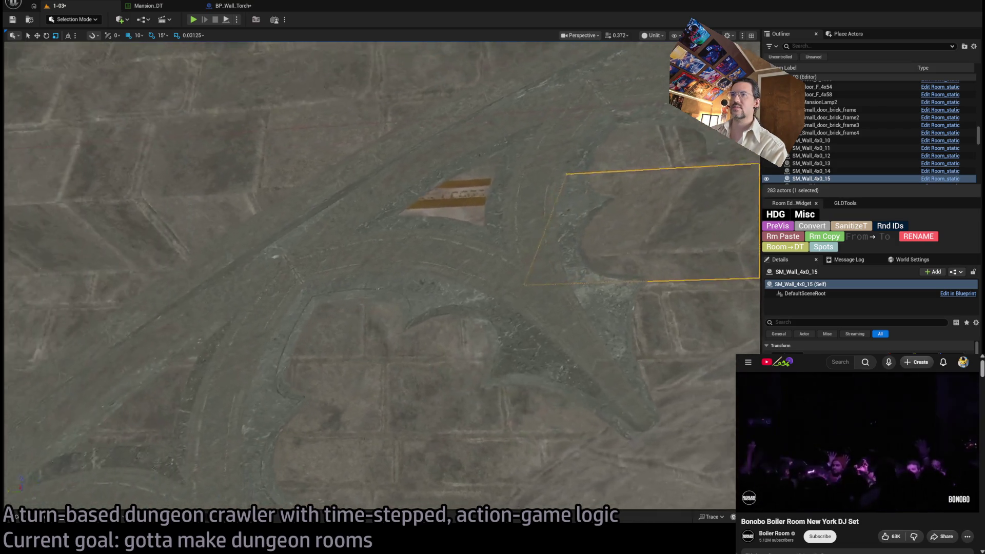
scroll(379, 277, up, 5)
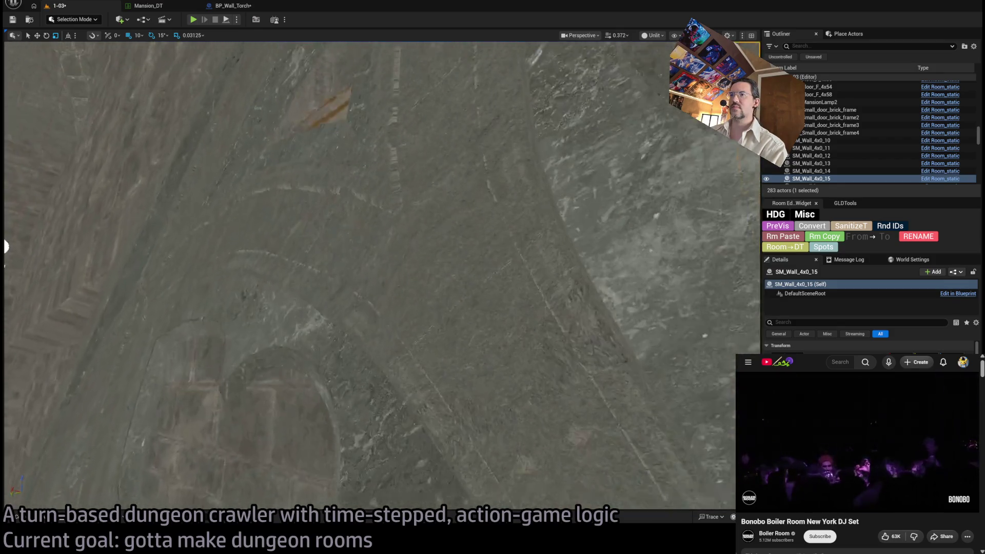
scroll(380, 277, down, 5)
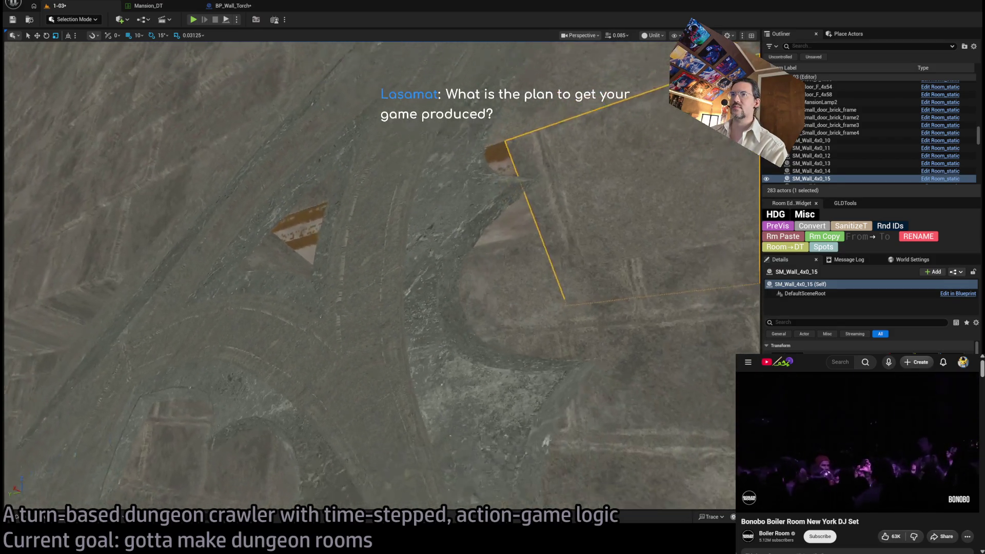
scroll(379, 277, down, 3)
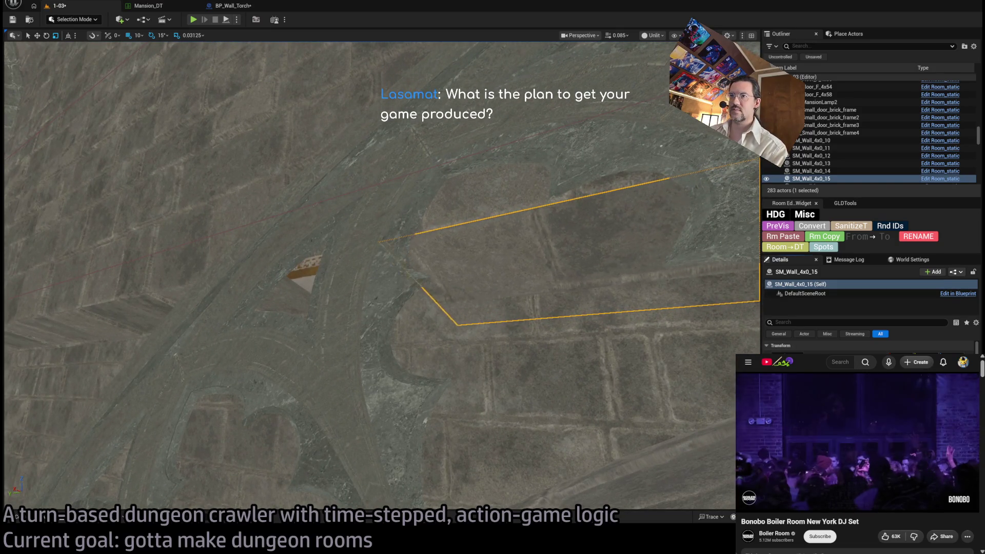
scroll(379, 277, down, 3)
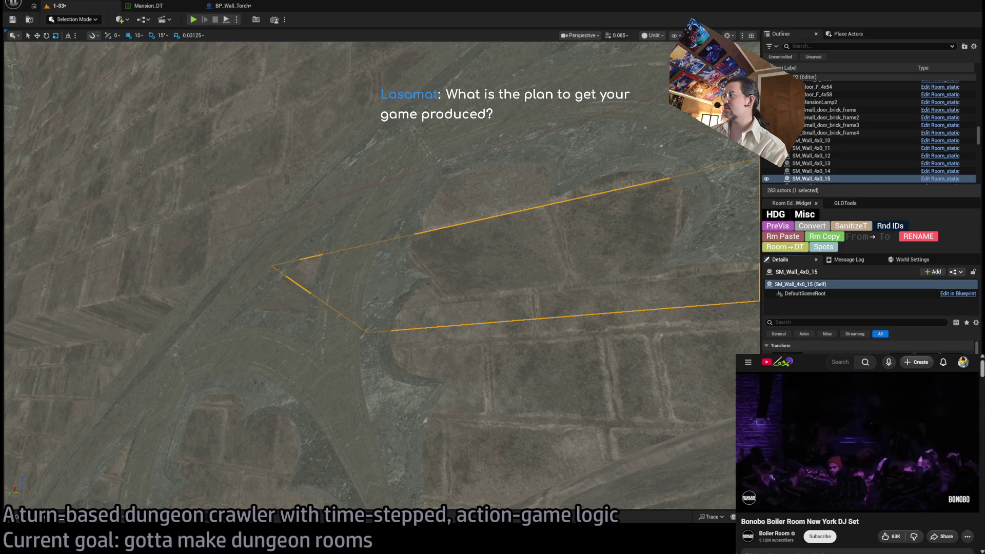
scroll(380, 277, up, 3)
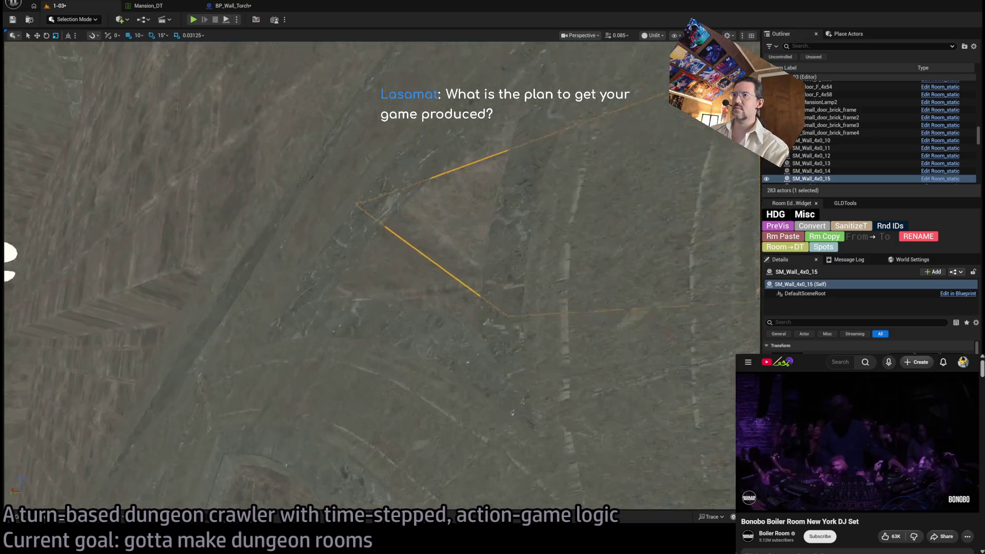
scroll(380, 277, up, 5)
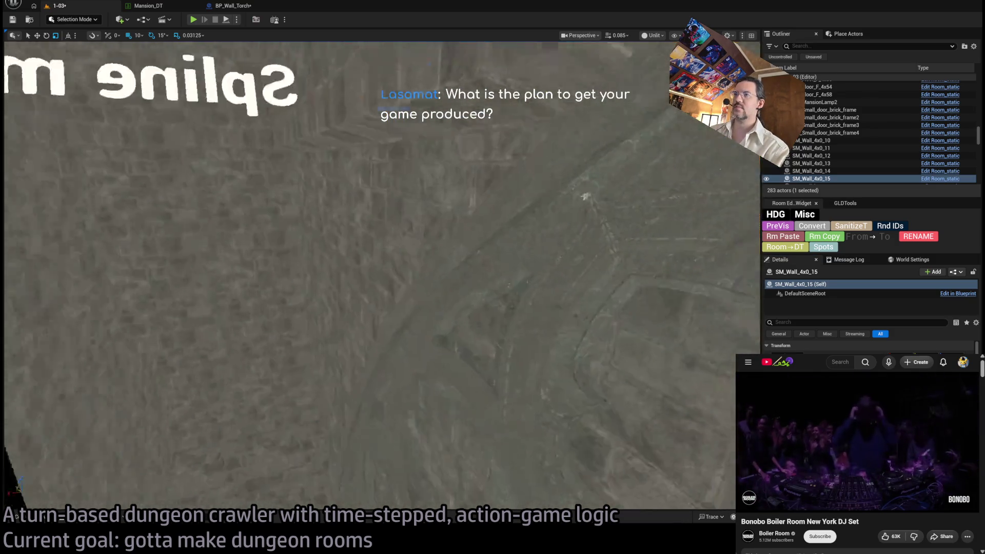
scroll(622, 343, down, 5)
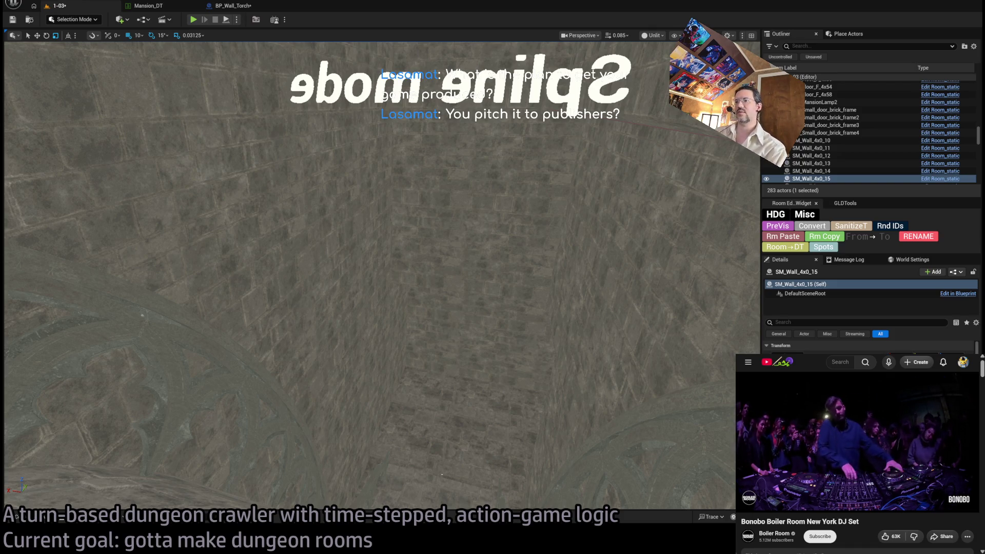
scroll(369, 277, up, 3)
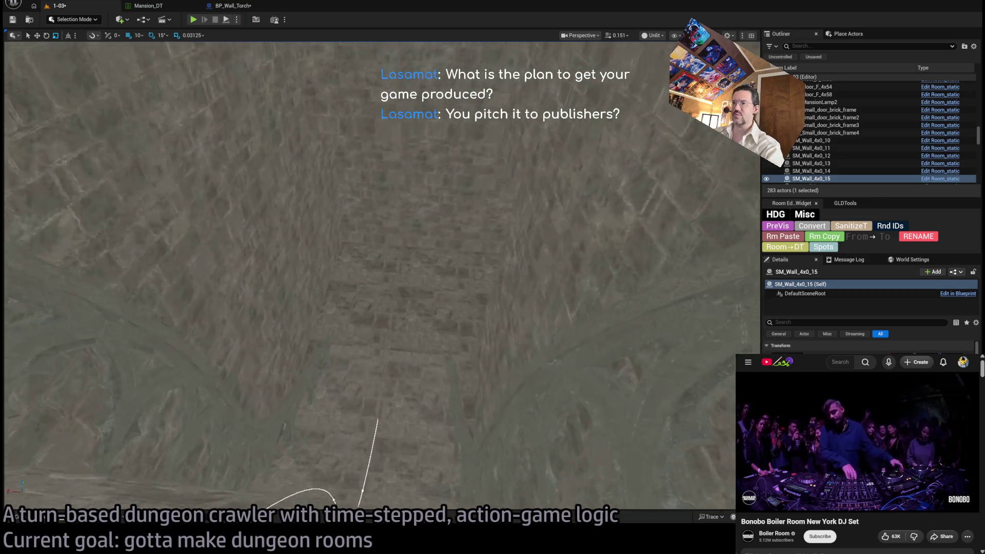
scroll(369, 277, down, 5)
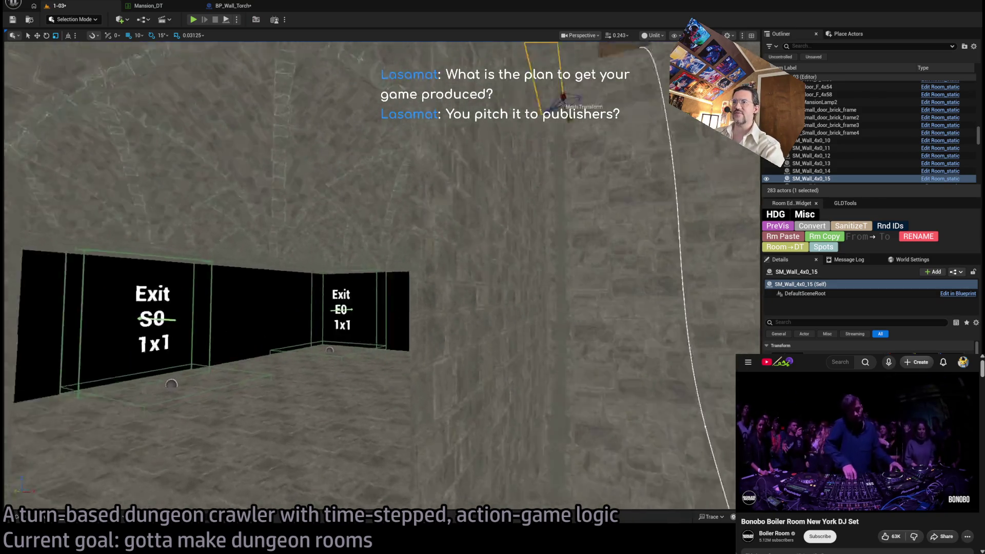
scroll(370, 277, up, 5)
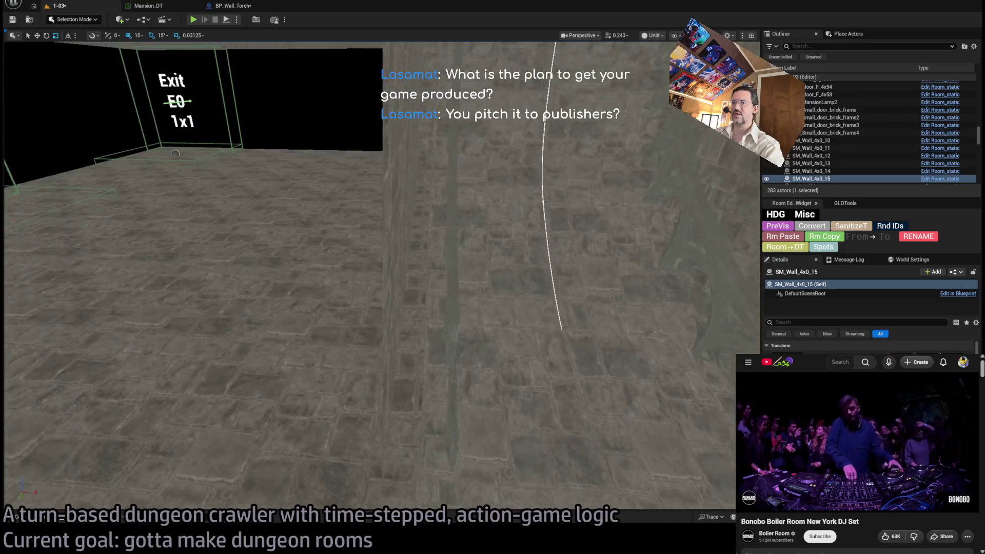
scroll(369, 277, down, 5)
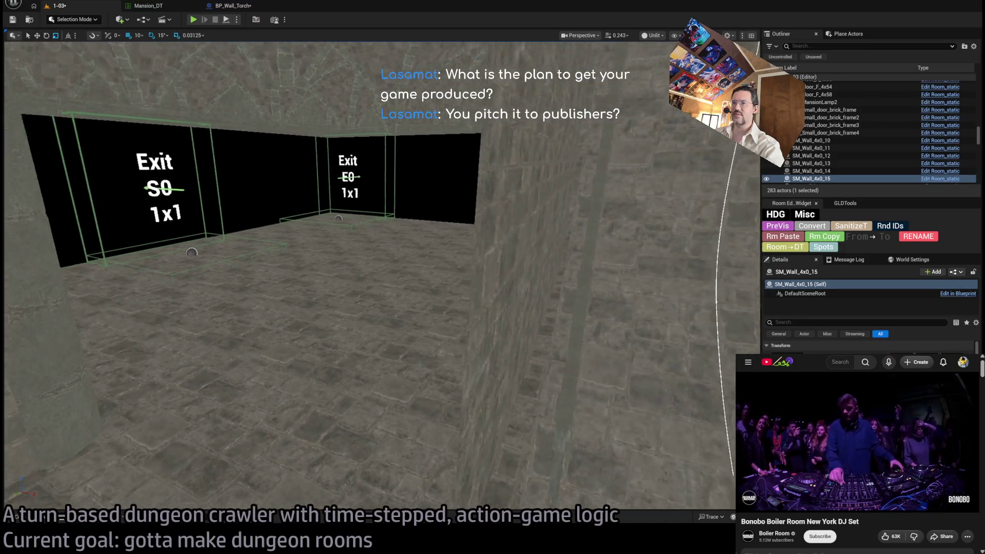
scroll(468, 387, up, 1)
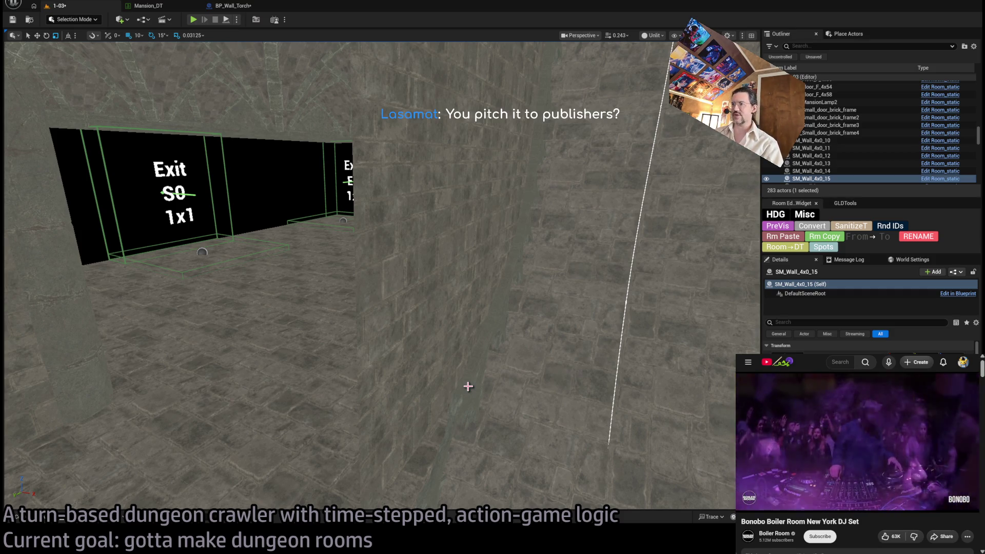
Step: Frame the view, select the pair of 2x wall pieces, then SM_Wall_F_4x44
key(f)
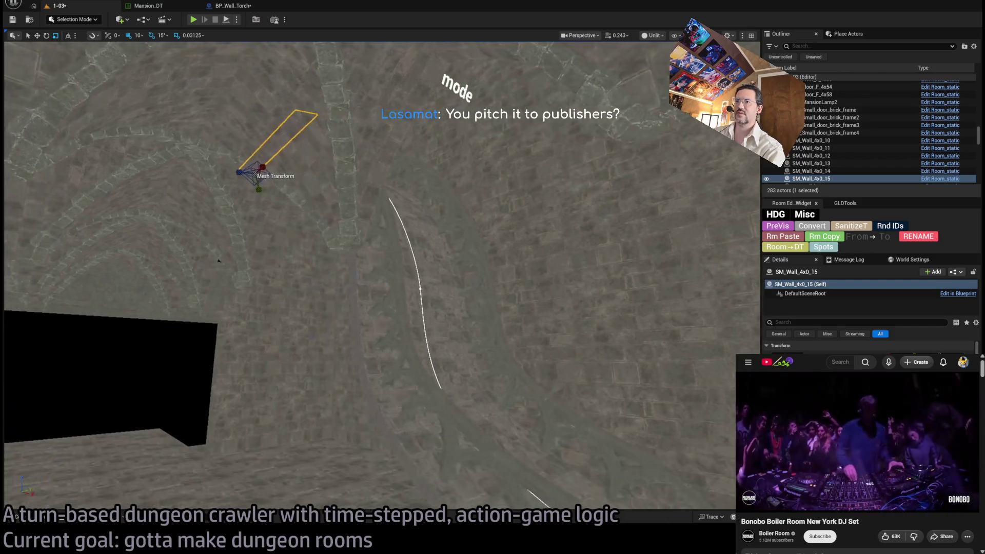
click(474, 373)
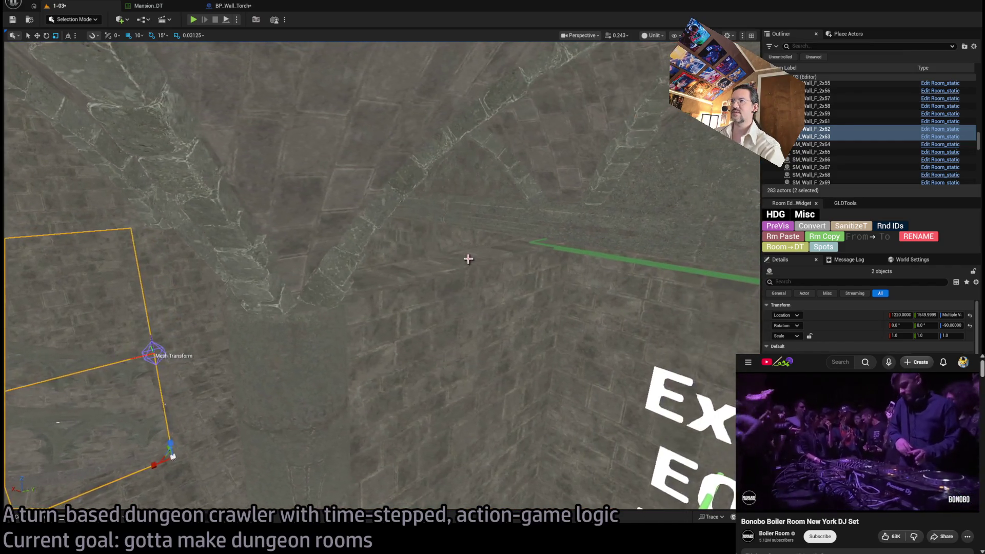
click(468, 259)
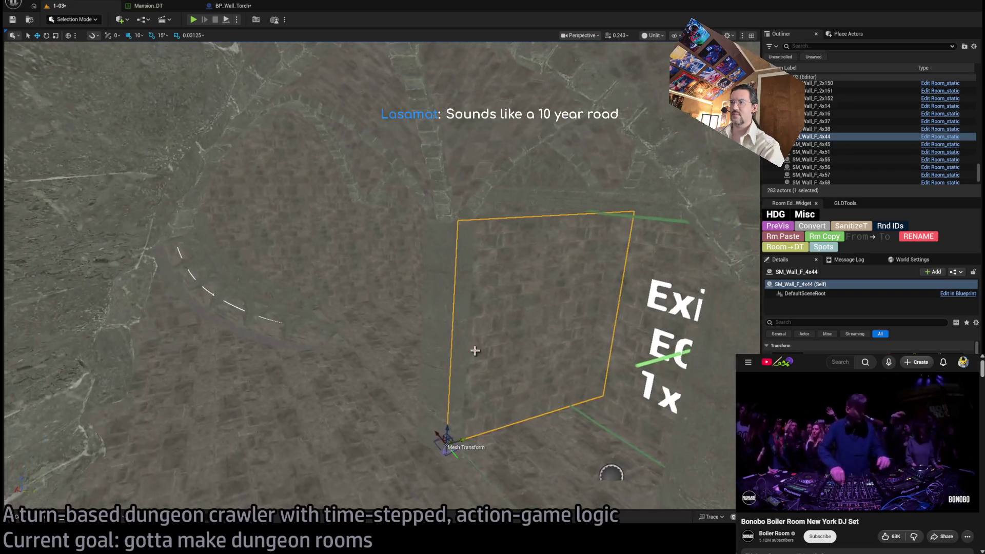
ctrl+click(448, 340)
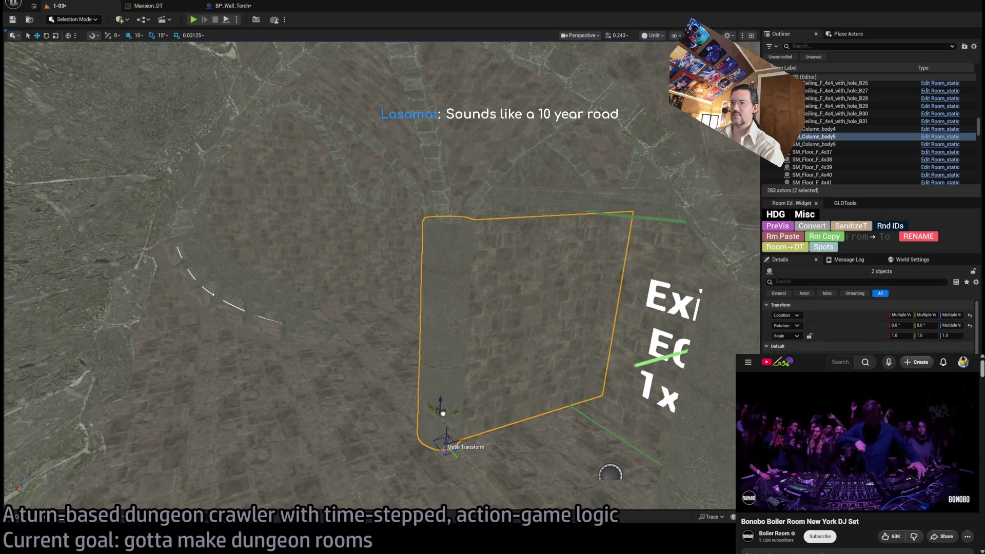
alt+drag(442, 414, 156, 377)
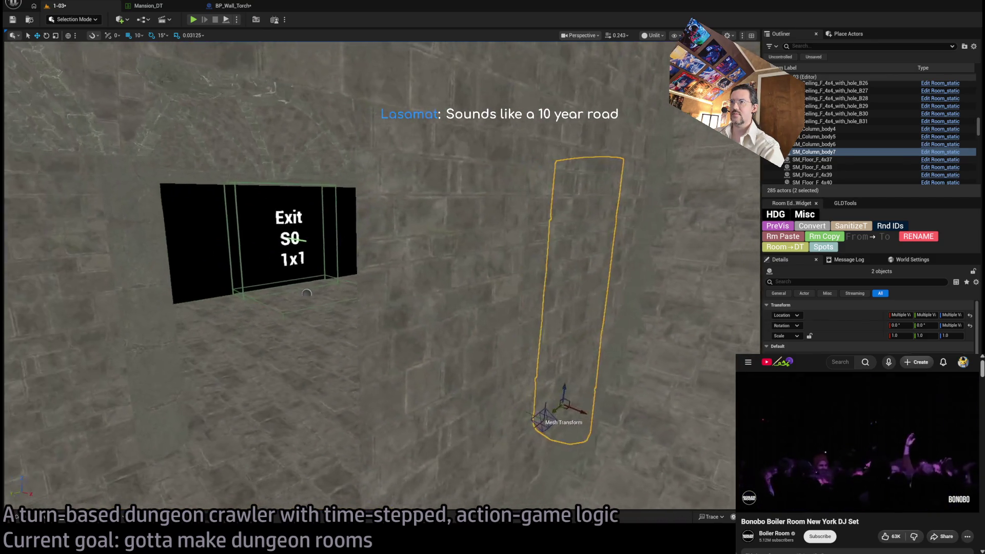
scroll(369, 277, up, 2)
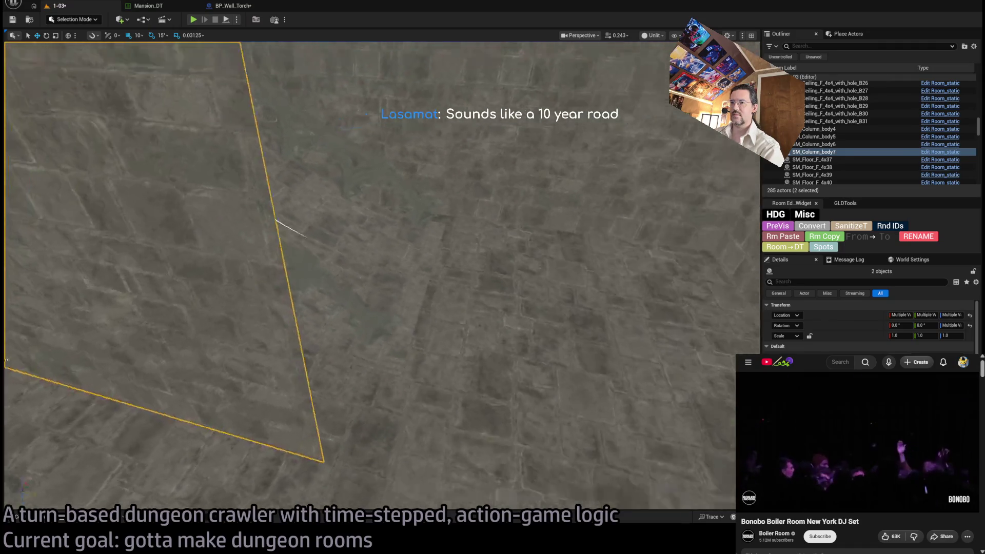
scroll(369, 277, down, 5)
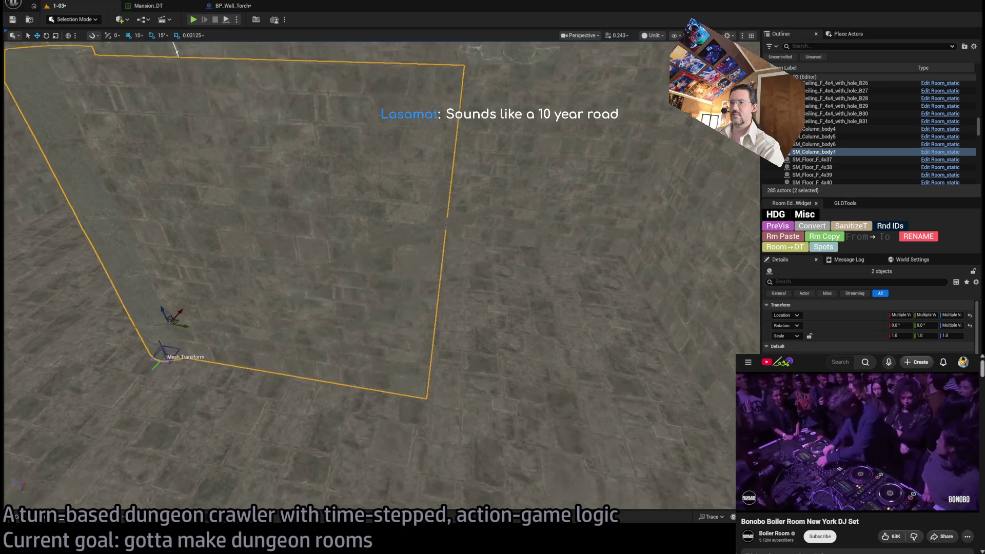
scroll(370, 277, down, 3)
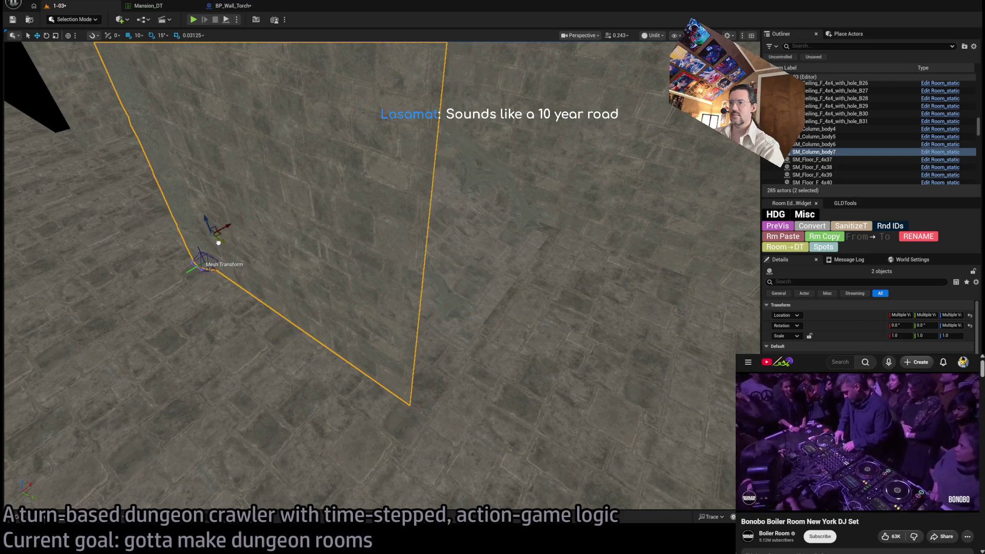
key(f)
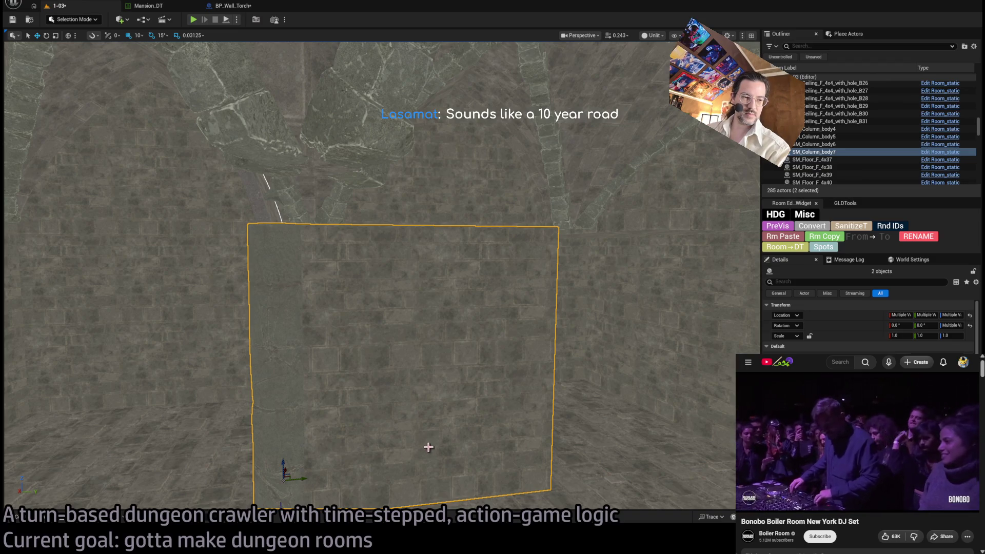
click(354, 465)
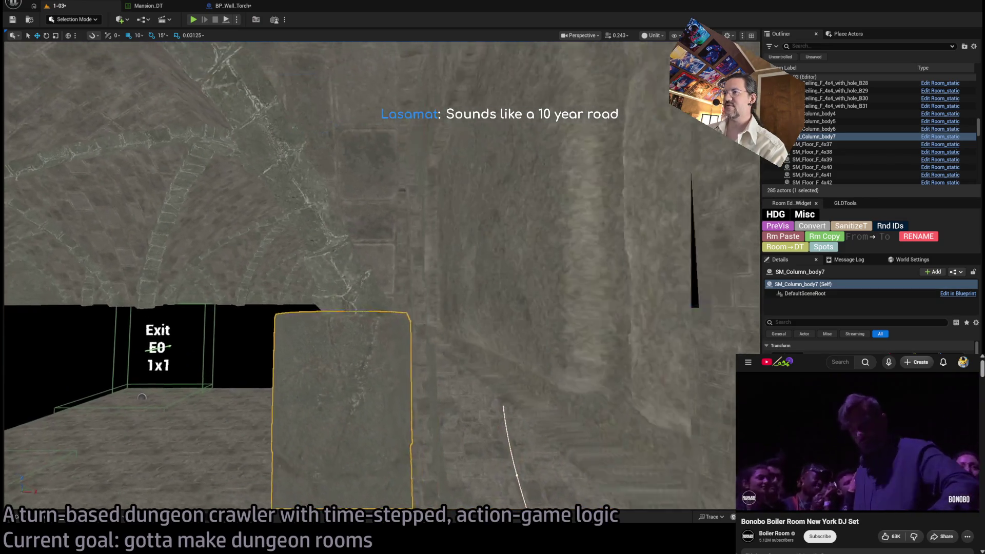
key(f)
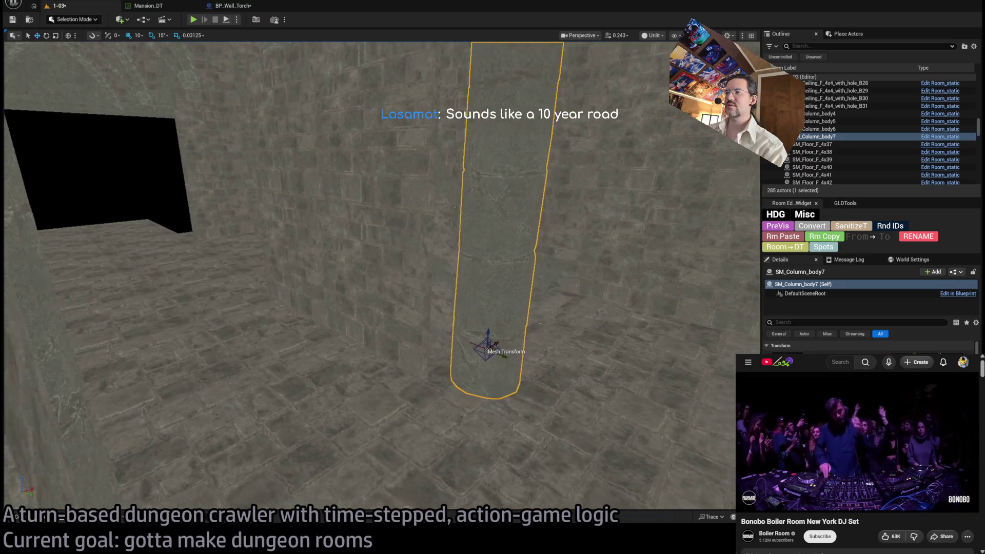
click(375, 371)
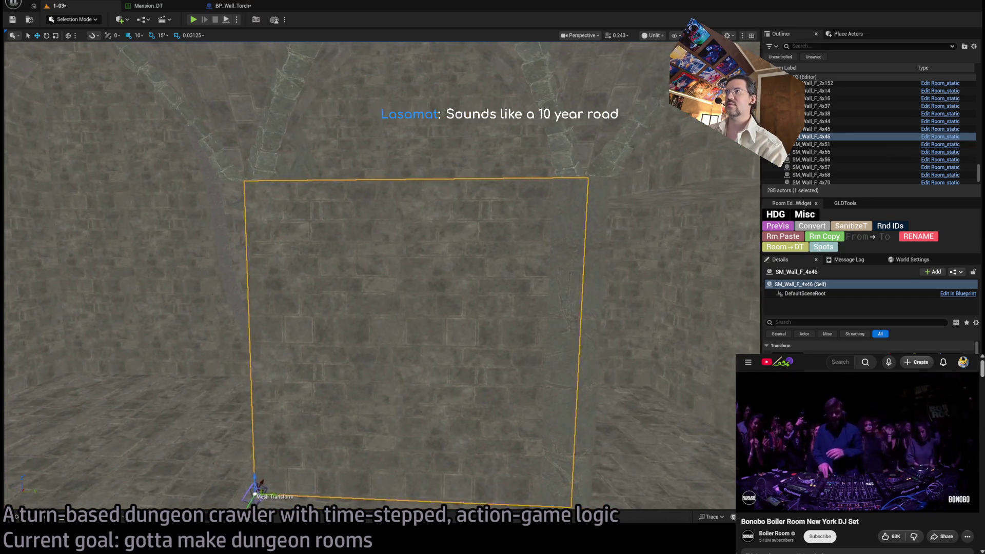
Step: Duplicate the back wall panel three times leftward as SM_Wall_F_4x47–4x49, then select the trim bar
click(519, 341)
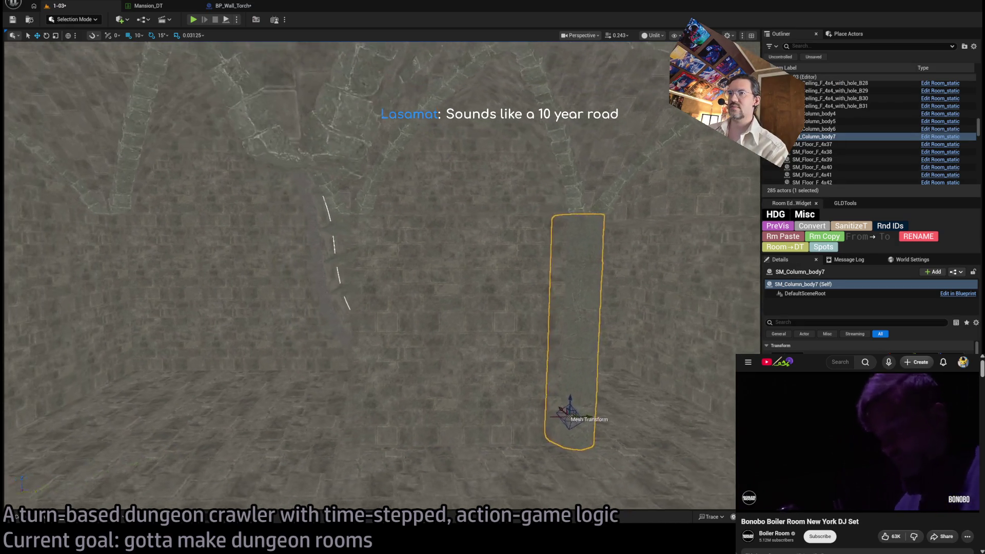
click(474, 411)
mouse_move(382, 418)
mouse_down()
mouse_move(139, 418)
mouse_move(156, 415)
mouse_up()
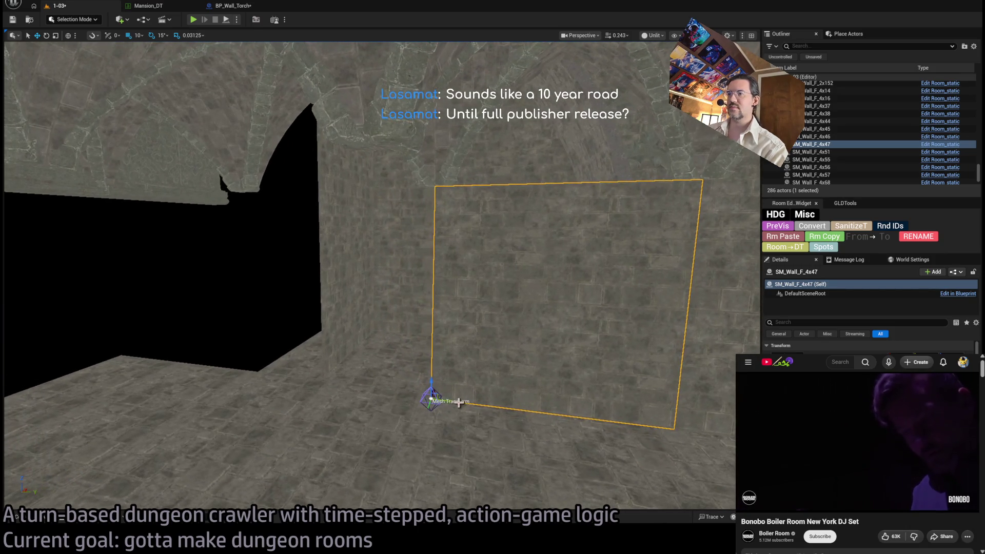
mouse_move(450, 399)
mouse_down()
mouse_move(204, 380)
mouse_move(255, 378)
mouse_up()
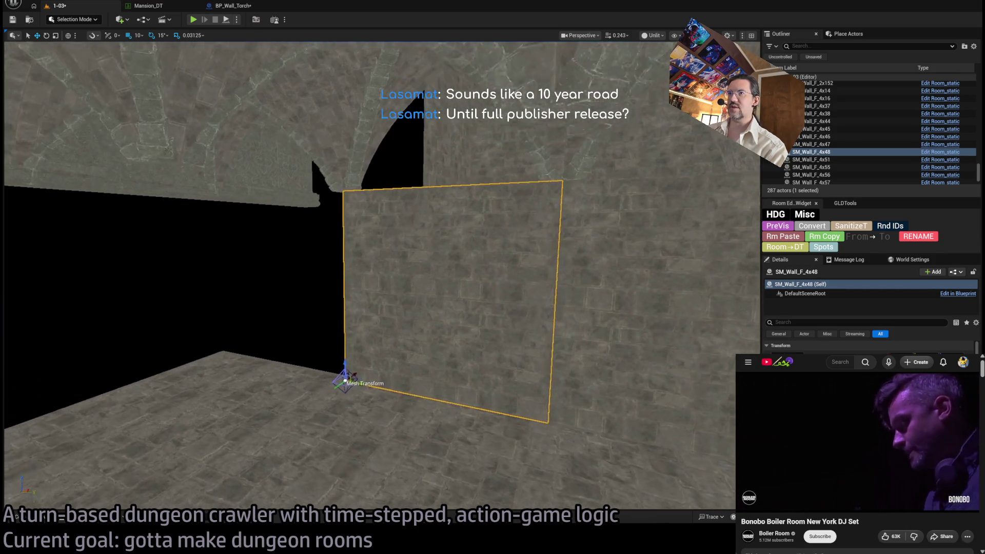
drag(408, 419, 229, 389)
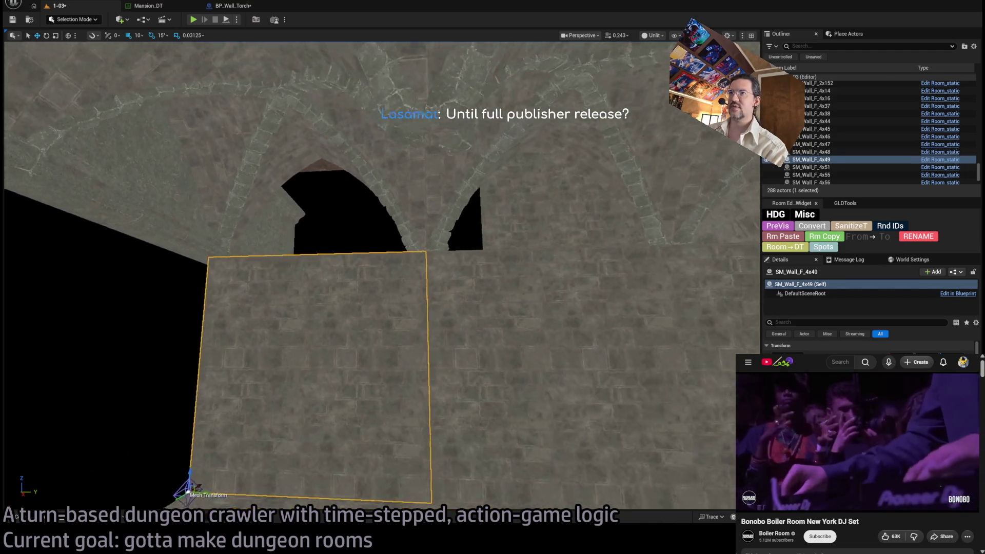
click(315, 291)
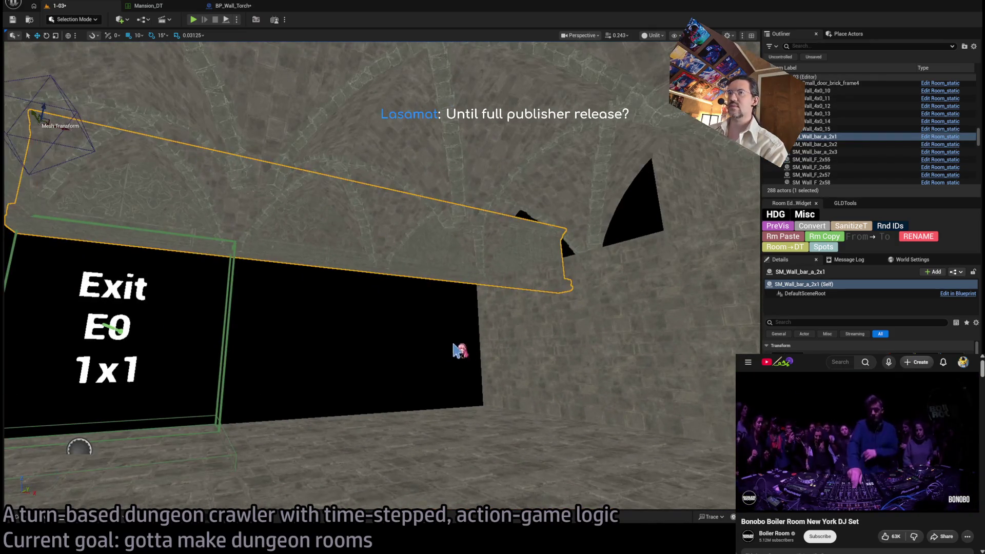
Step: Rotate trim bar SM_Wall_bar_a_2x1 90° to run along the wall and inspect its placement
key(e)
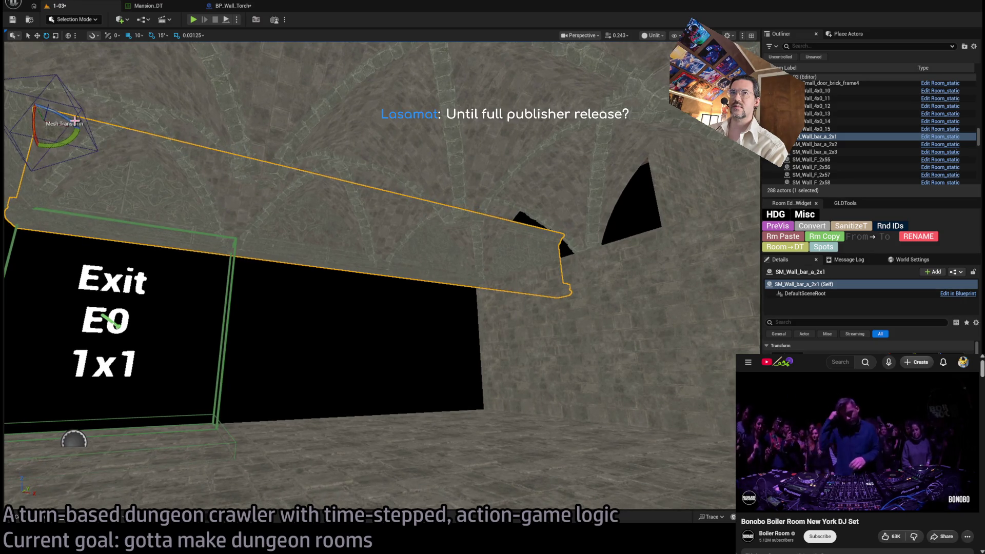
drag(87, 132, 31, 102)
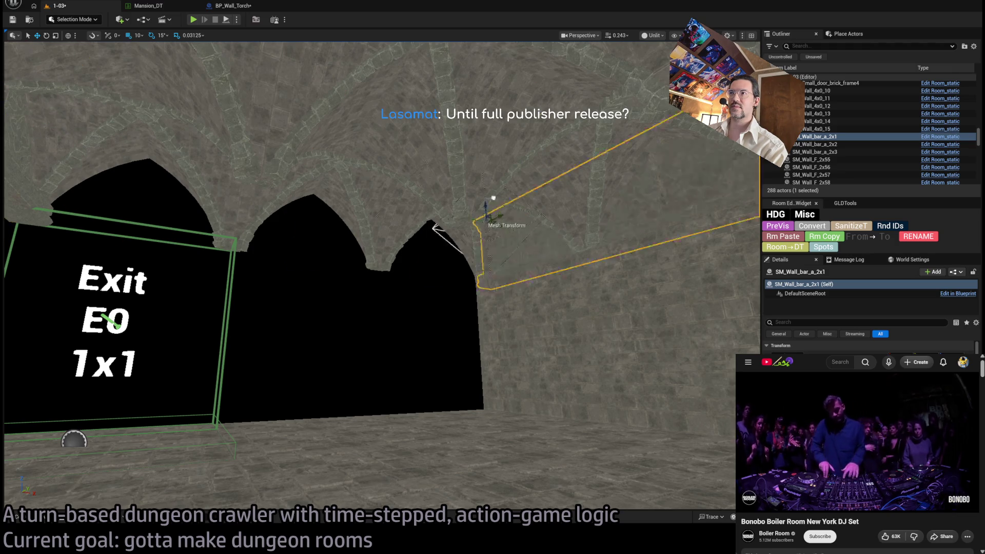
mouse_move(433, 226)
mouse_down()
mouse_move(478, 229)
mouse_move(462, 226)
mouse_move(506, 214)
mouse_up()
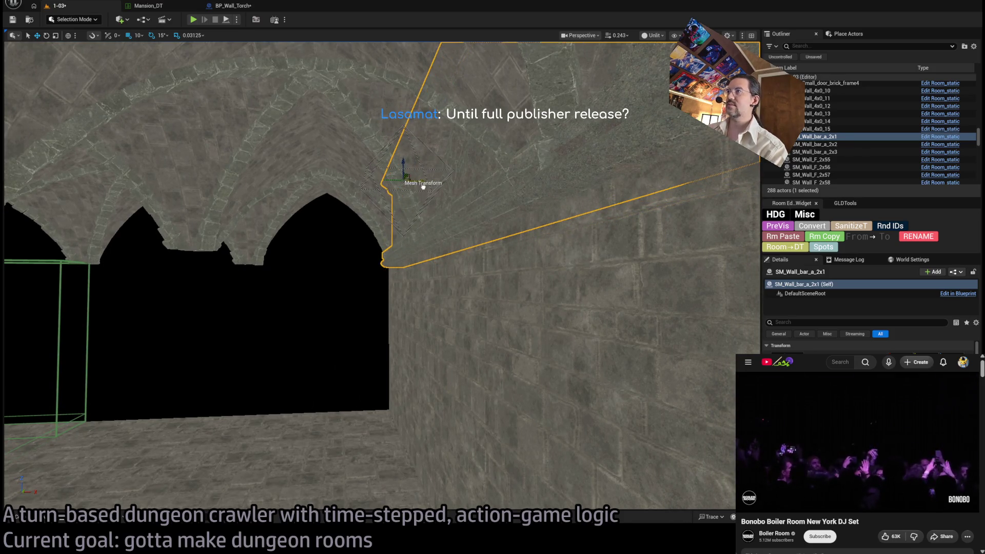
mouse_move(426, 185)
mouse_down()
mouse_move(411, 205)
mouse_move(441, 184)
mouse_up()
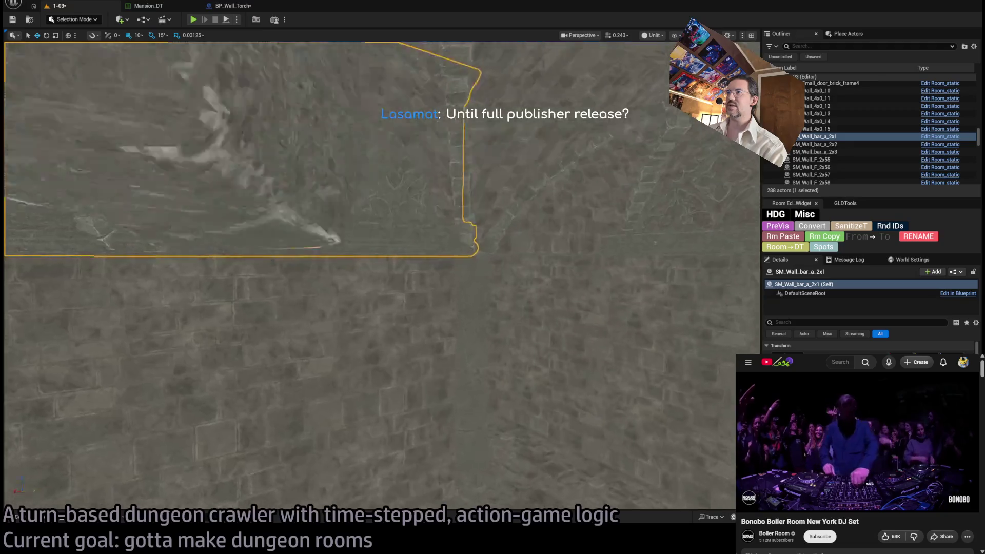
drag(441, 185, 444, 184)
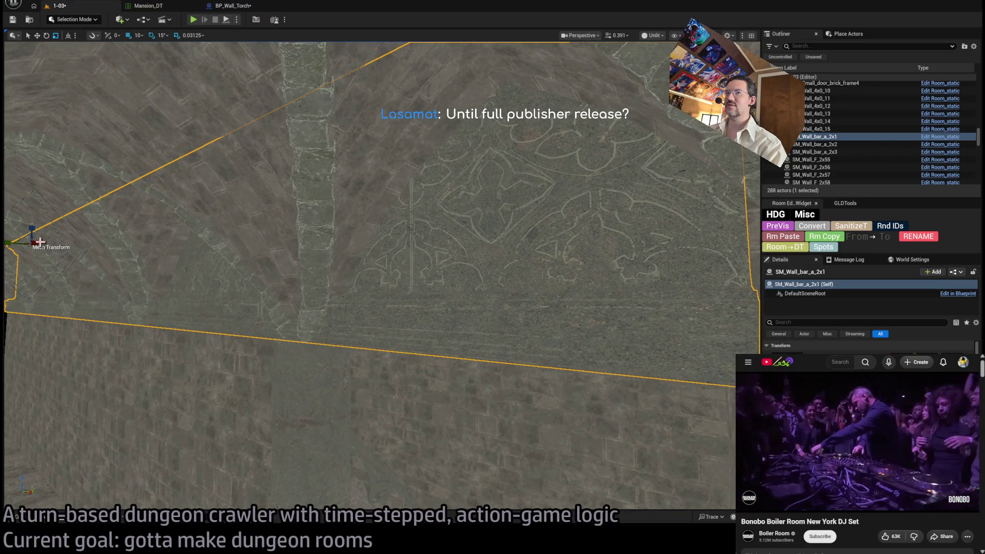
key(f)
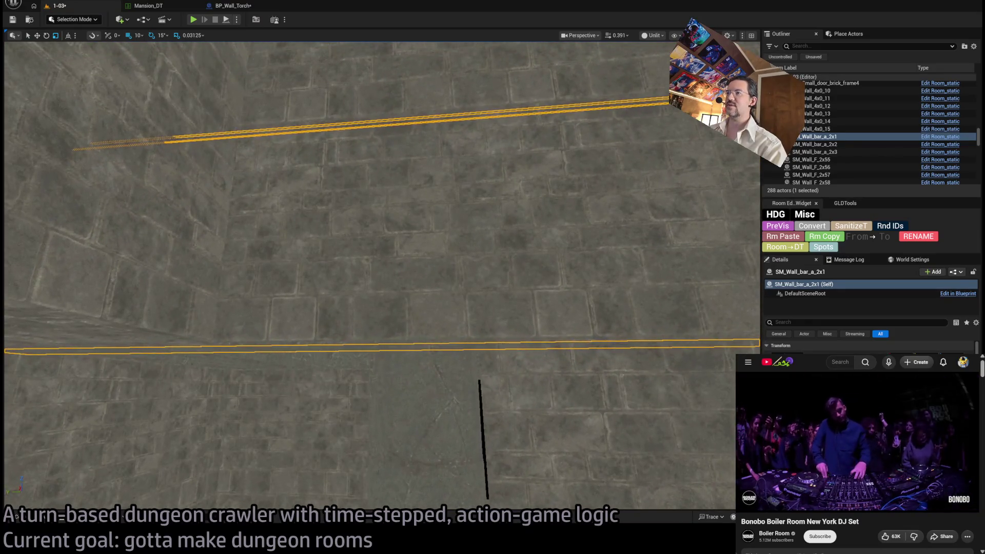
click(357, 394)
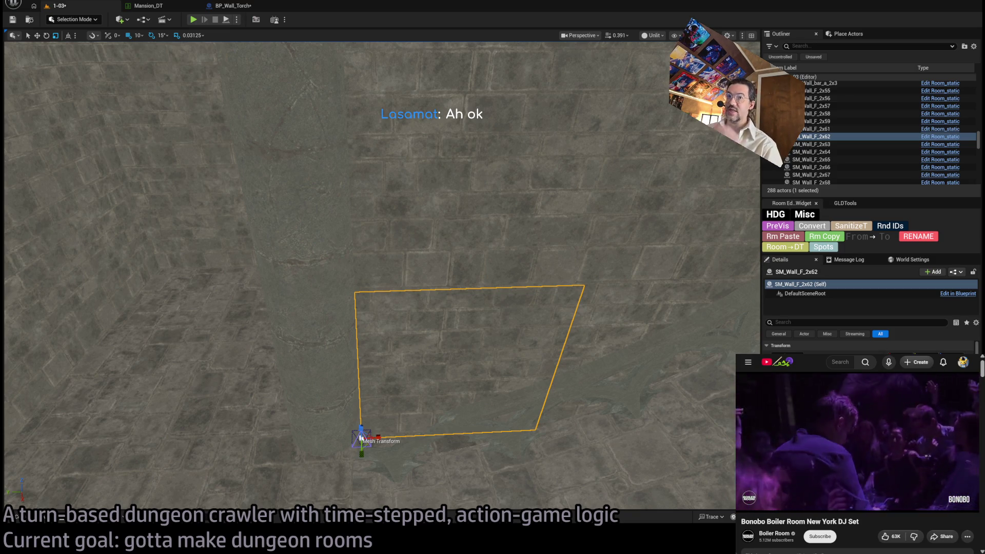
Step: Select the upper and lower 2x wall panels SM_Wall_F_2x63 and 2x62 and frame them
key(ctrl+z)
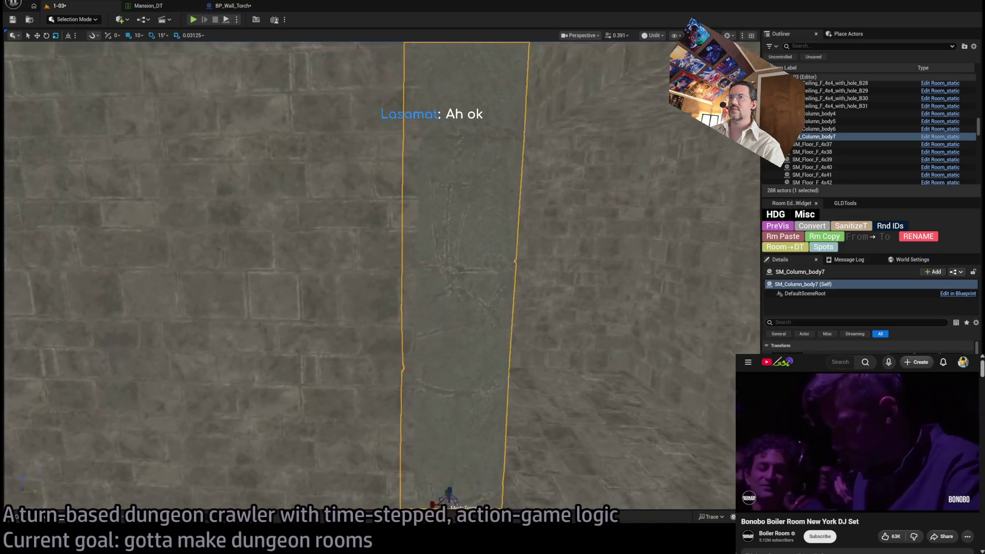
key(w)
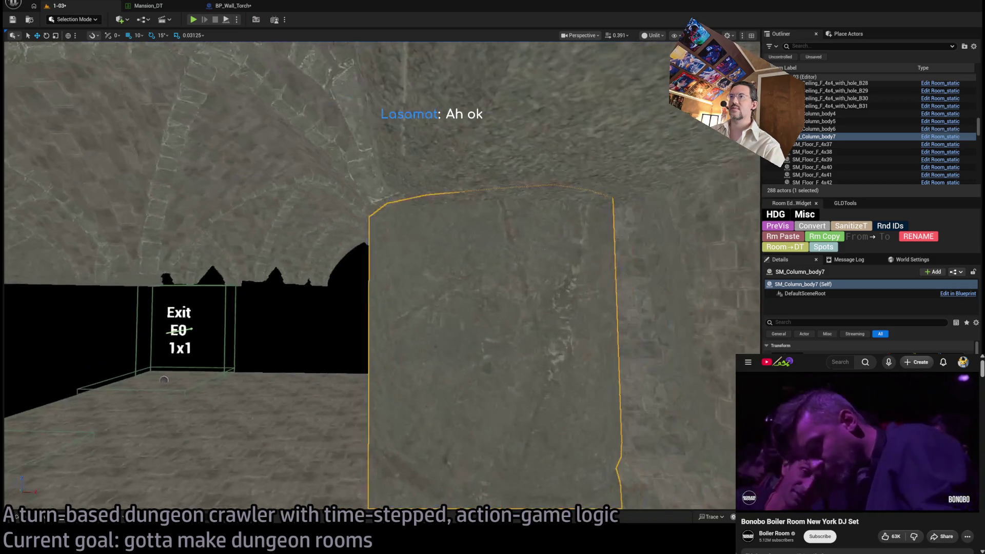
click(387, 176)
key(f)
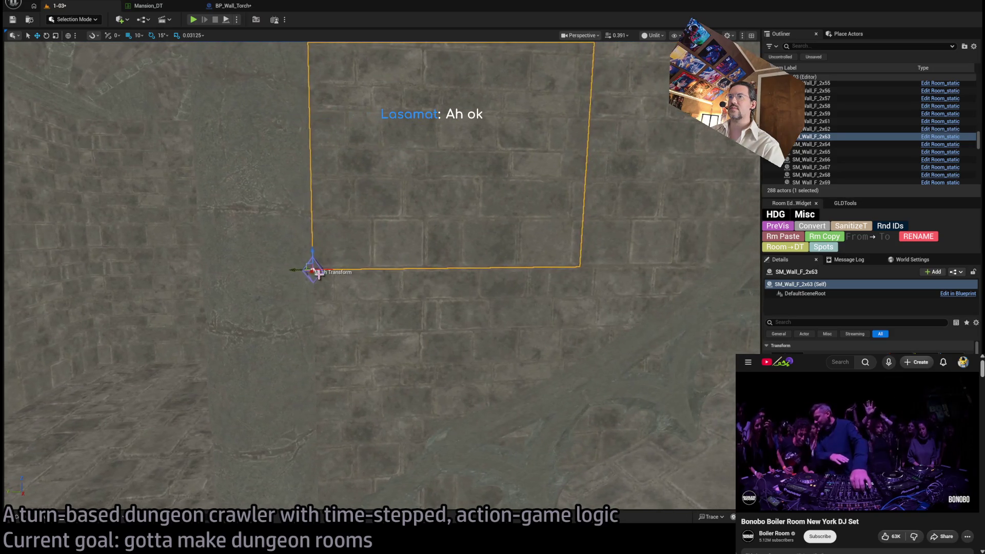
ctrl+click(338, 319)
key(f)
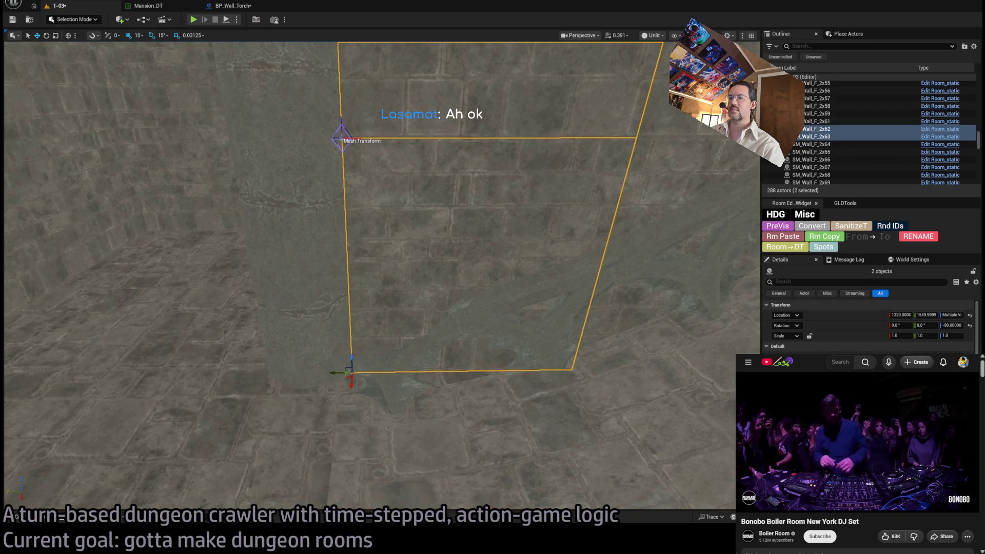
Step: Stretch both panels along X and set their Details Scale X to 1.1
mouse_move(335, 371)
mouse_down()
mouse_move(321, 369)
mouse_move(347, 373)
mouse_move(330, 374)
mouse_up()
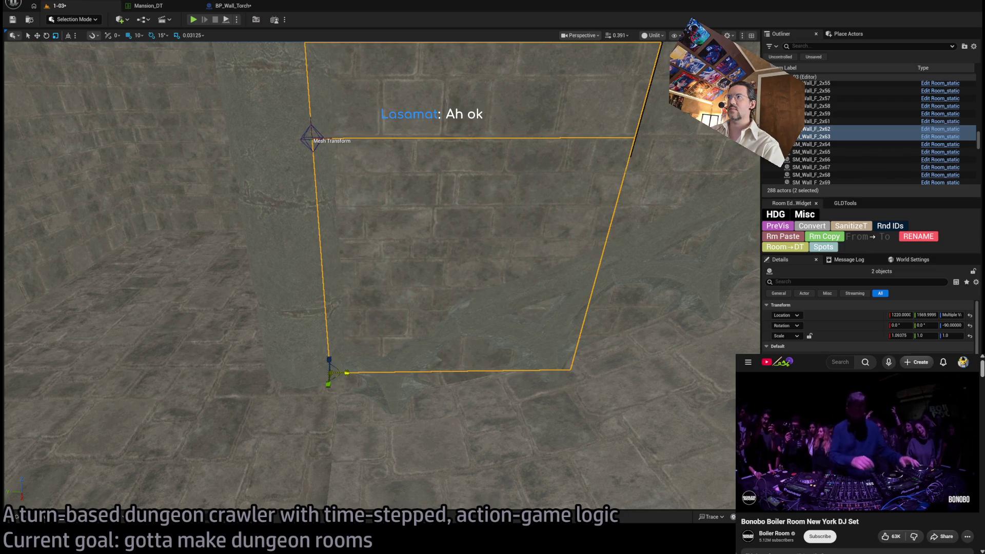
key(w)
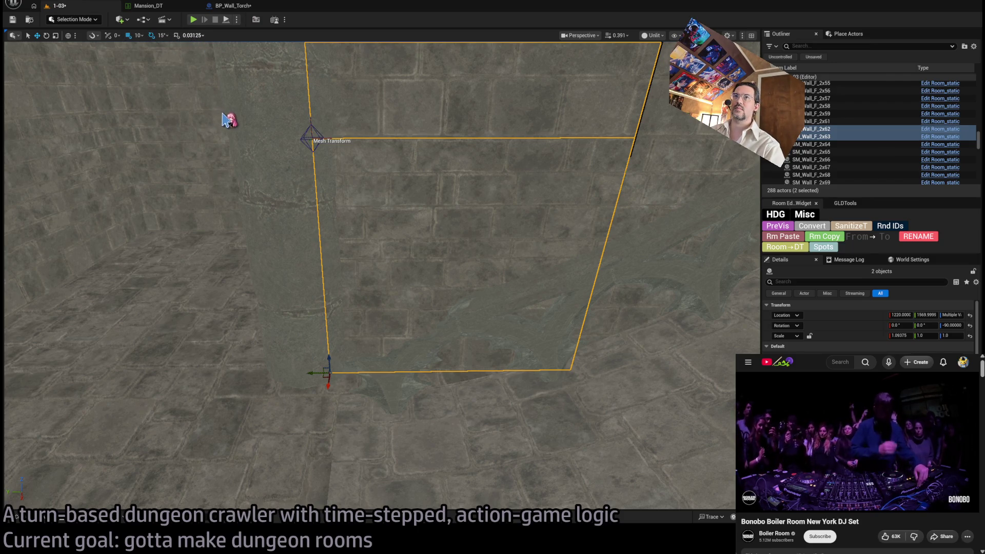
scroll(684, 335, up, 10)
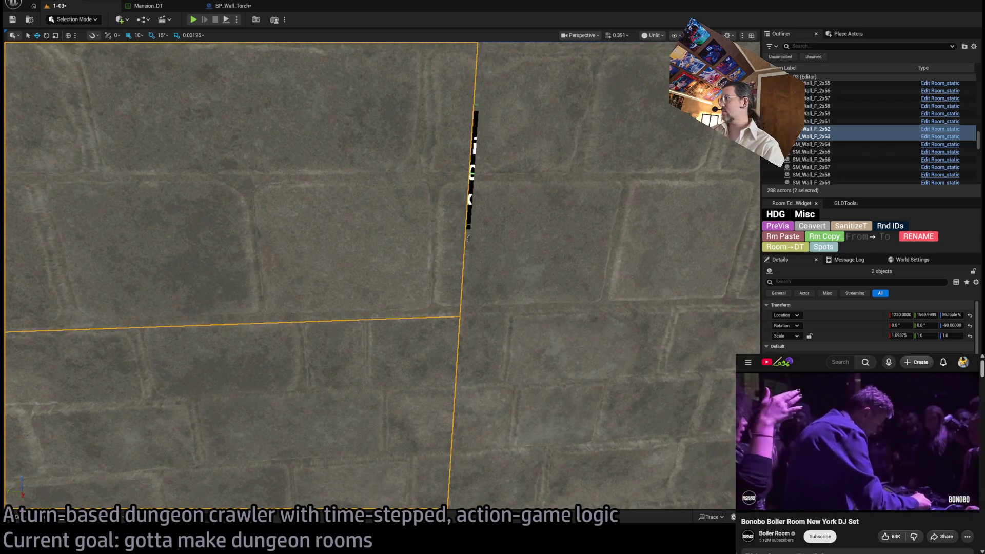
click(901, 336)
text(1.1)
key(Return)
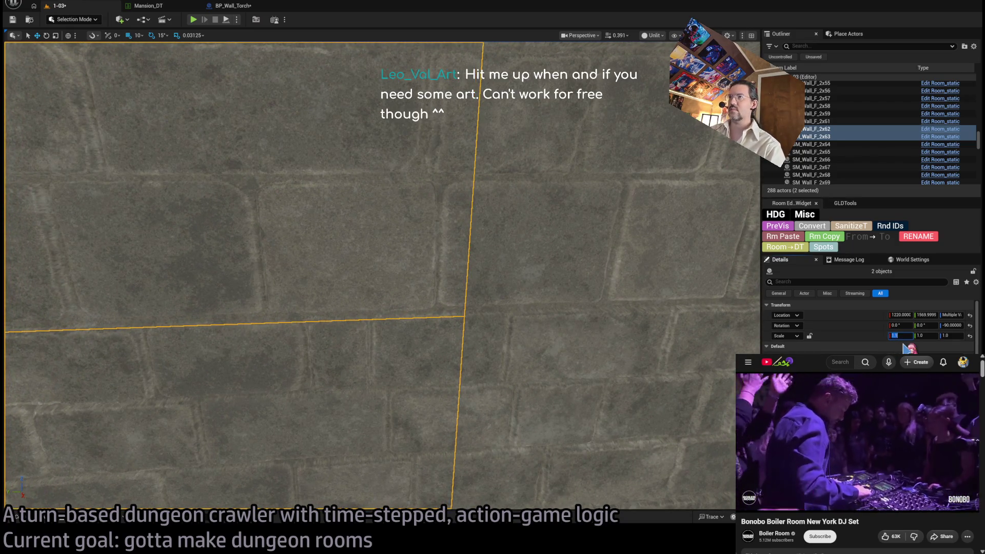
scroll(532, 307, down, 5)
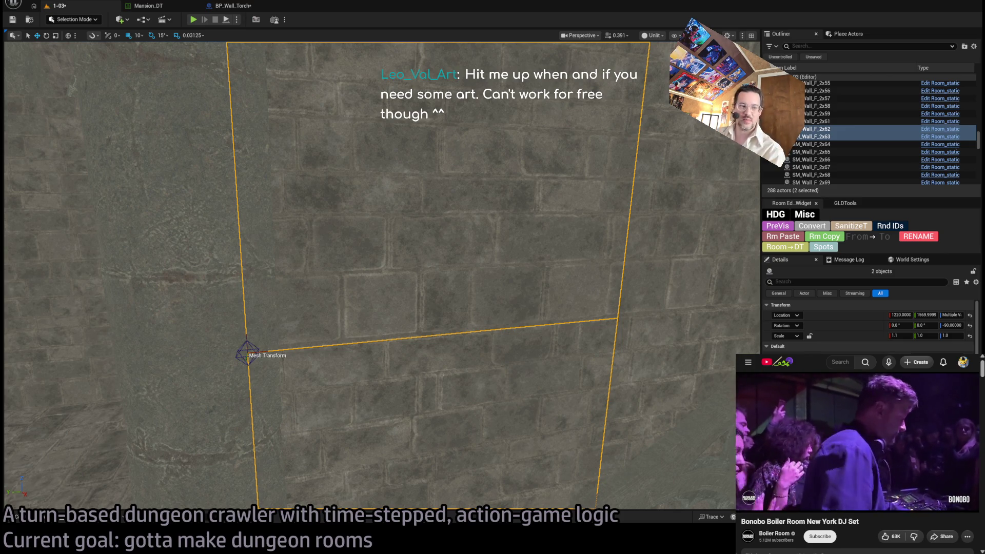
Step: Select and frame the large 4x4 wall panel SM_Wall_F_4x46
mouse_move(462, 171)
mouse_down()
mouse_move(441, 179)
mouse_move(436, 200)
mouse_move(436, 172)
mouse_up()
click(407, 357)
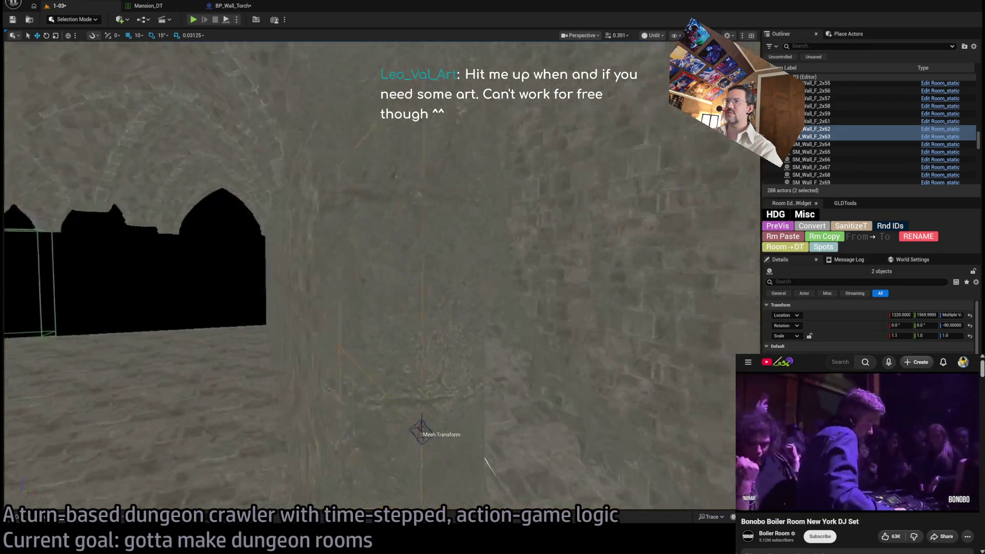
key(f)
key(f)
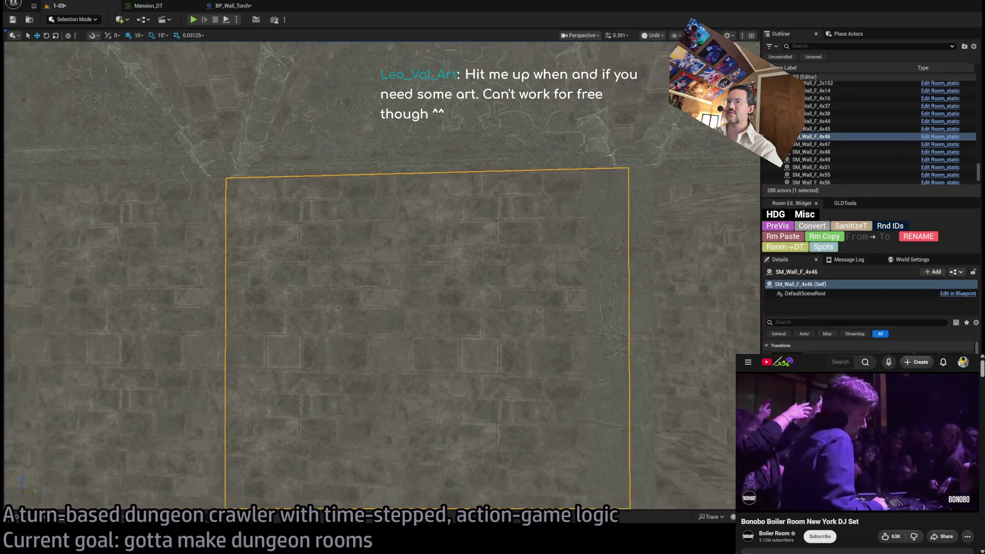
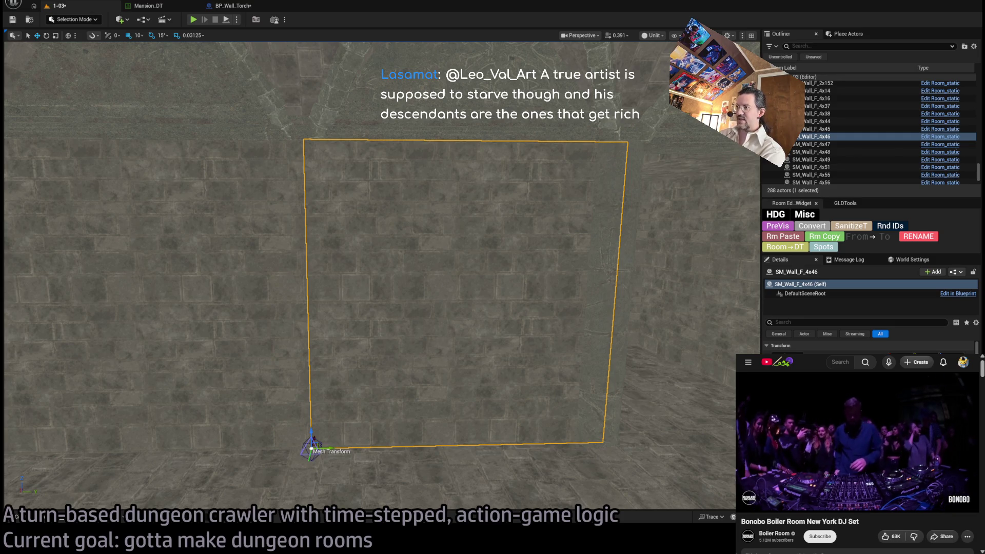
Step: Alt-drag a copy of column SM_Column_body5 to the left, creating SM_Column_body8 between the Exit markers
drag(379, 277, 349, 308)
drag(379, 277, 349, 308)
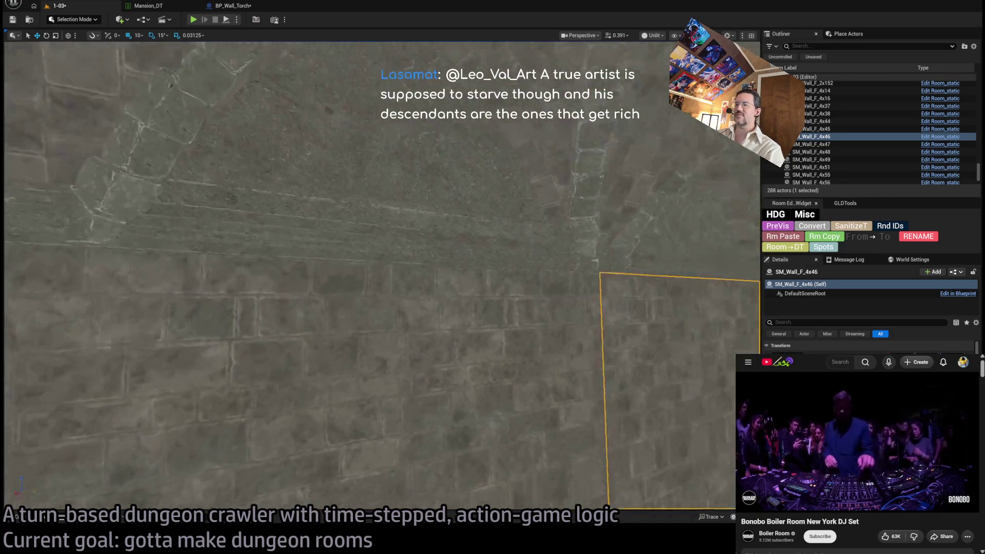
mouse_move(380, 277)
mouse_down()
mouse_move(390, 261)
mouse_move(369, 266)
mouse_move(364, 301)
mouse_move(372, 287)
mouse_move(349, 282)
mouse_move(364, 284)
mouse_up()
click(494, 458)
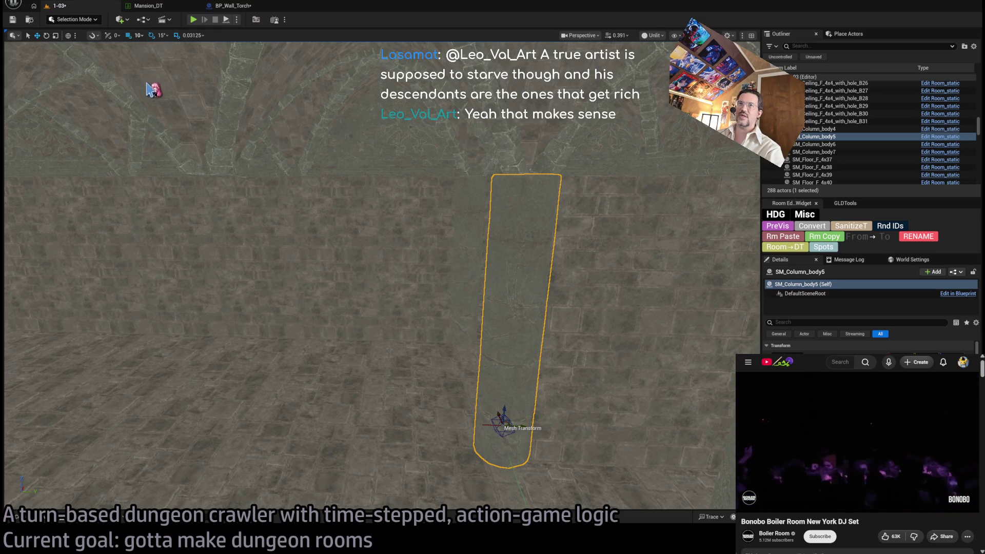
mouse_move(523, 425)
mouse_down()
mouse_move(508, 410)
mouse_move(513, 390)
mouse_up()
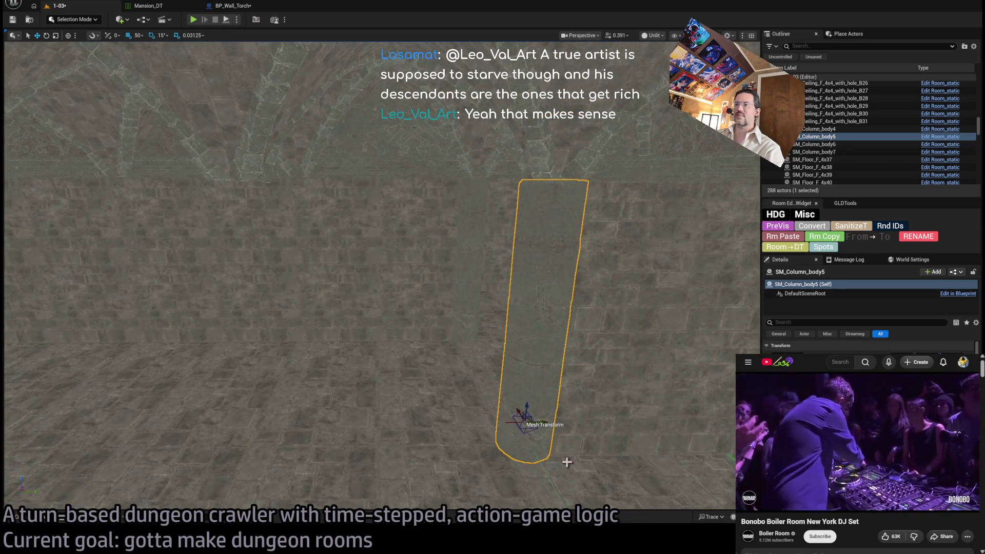
alt+drag(545, 420, 343, 408)
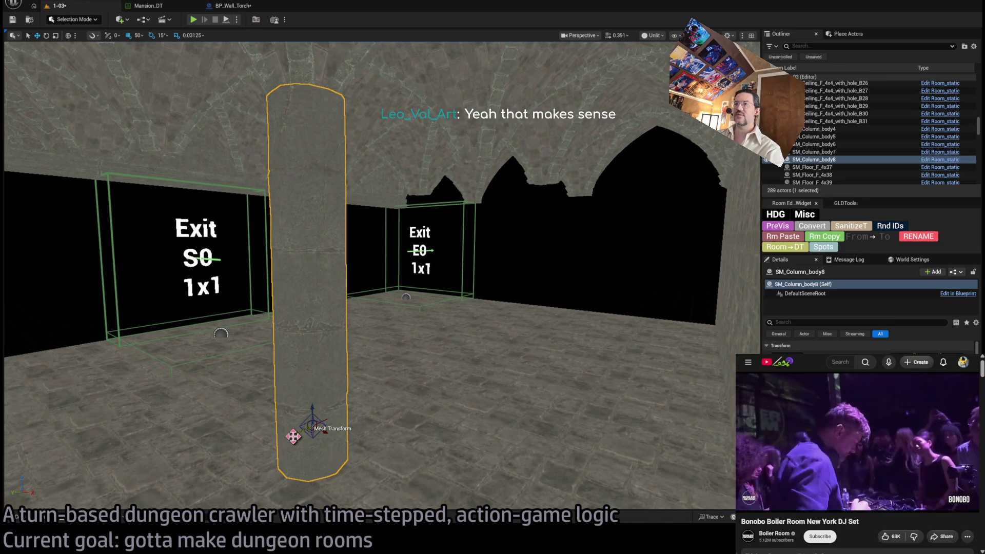
Step: Delete the duplicated column SM_Column_body8
key(Delete)
mouse_move(334, 392)
mouse_down()
mouse_move(390, 380)
mouse_move(344, 369)
mouse_move(339, 410)
mouse_move(334, 400)
mouse_move(348, 386)
mouse_move(382, 380)
mouse_up()
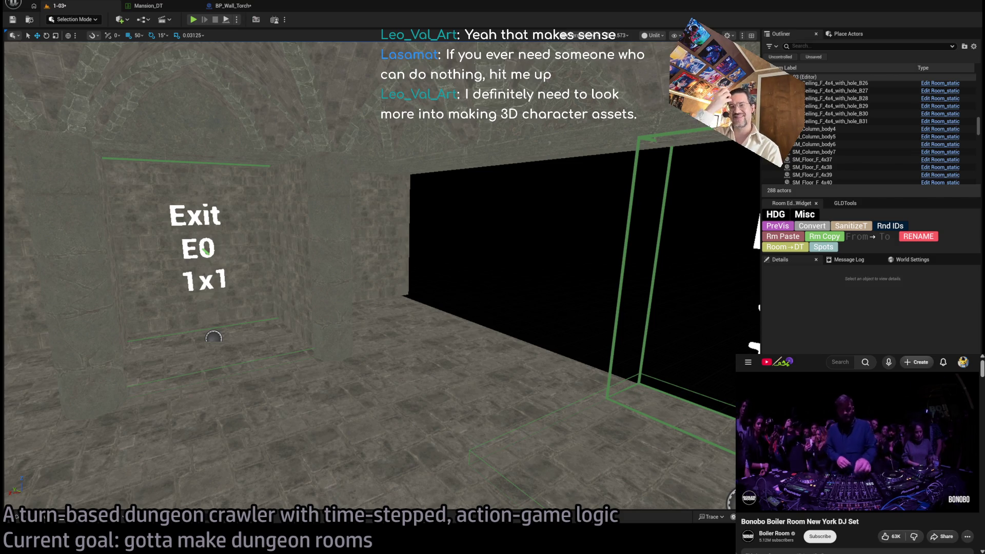
mouse_move(414, 293)
mouse_down()
mouse_move(405, 257)
mouse_move(414, 292)
mouse_move(457, 264)
mouse_up()
Step: Select wall SM_Wall_4x0_11 behind the Exit E0 marker and bring it into view
click(390, 334)
mouse_move(390, 334)
mouse_down()
mouse_move(408, 320)
mouse_move(405, 341)
mouse_move(479, 306)
mouse_move(329, 384)
mouse_up()
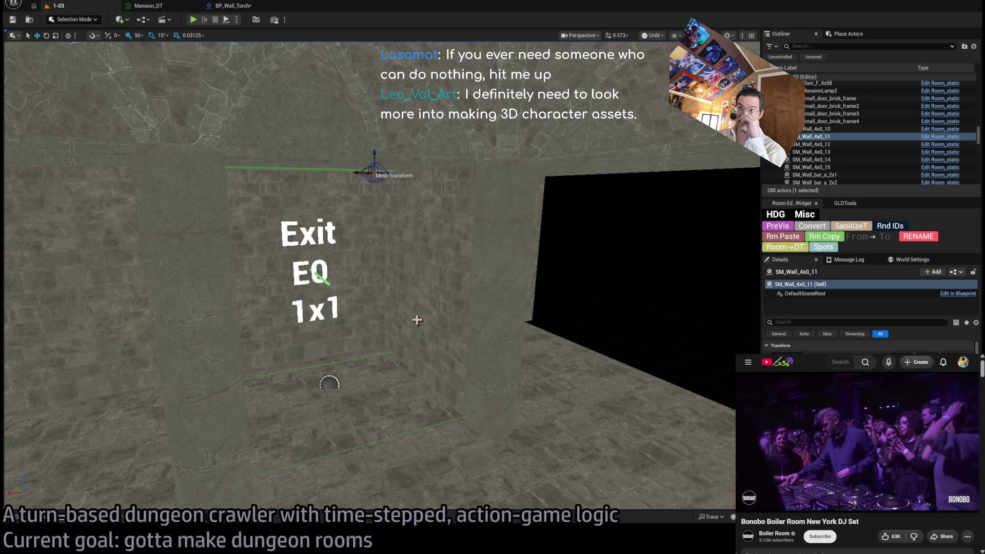
mouse_move(329, 384)
mouse_down()
mouse_move(319, 486)
mouse_move(359, 482)
mouse_up()
mouse_move(227, 469)
mouse_down()
mouse_move(229, 402)
mouse_move(633, 450)
mouse_move(503, 411)
mouse_move(259, 384)
mouse_move(318, 398)
mouse_move(255, 411)
mouse_move(412, 311)
mouse_up()
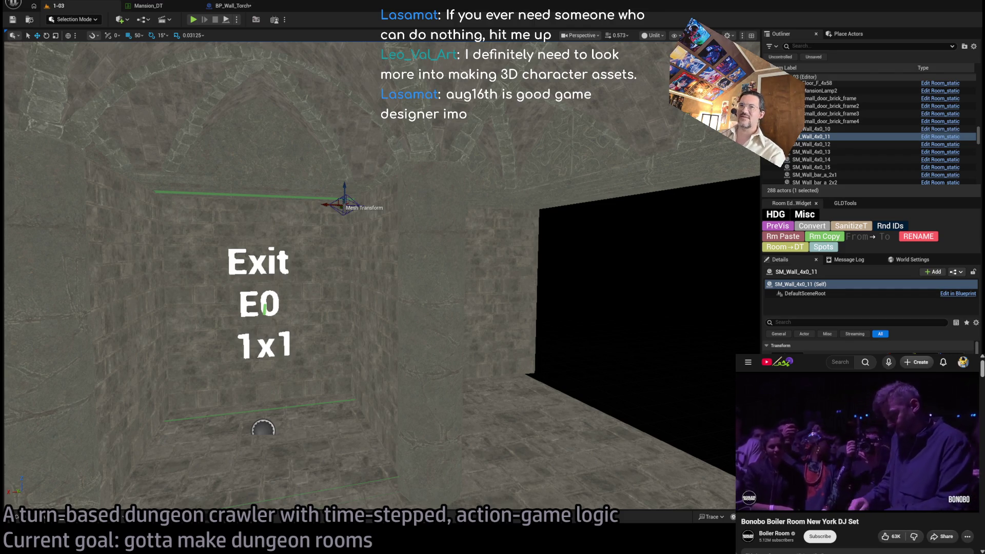
Step: Duplicate wall SM_Wall_F_4x38 rotated -90° and slide the copy into the gap beside Exit E0
click(376, 291)
key(f)
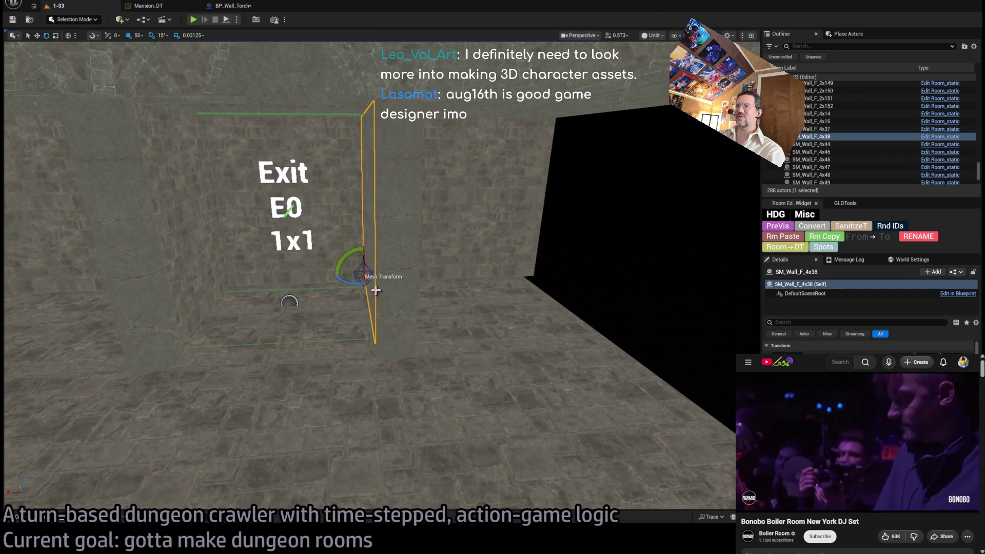
drag(359, 281, 365, 285)
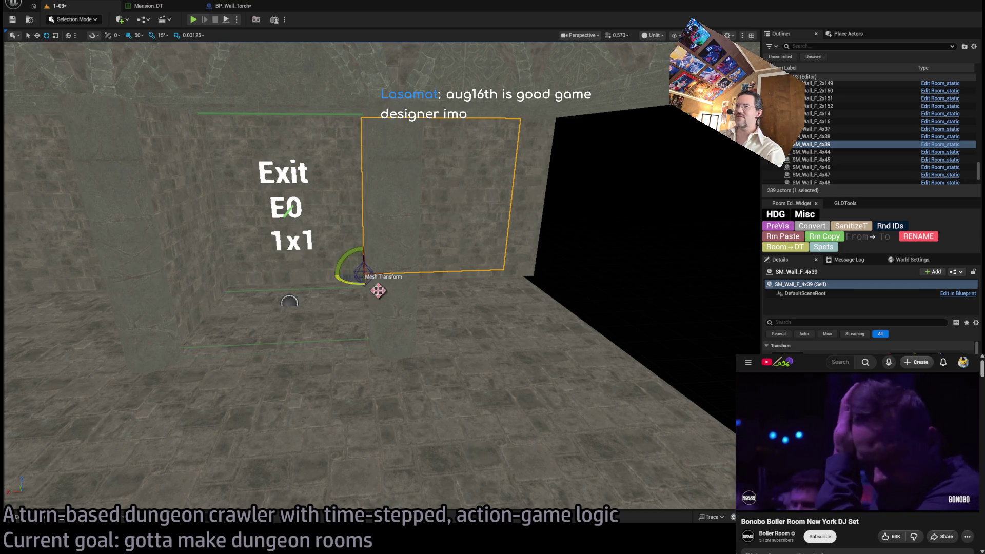
key(w)
scroll(329, 287, down, 2)
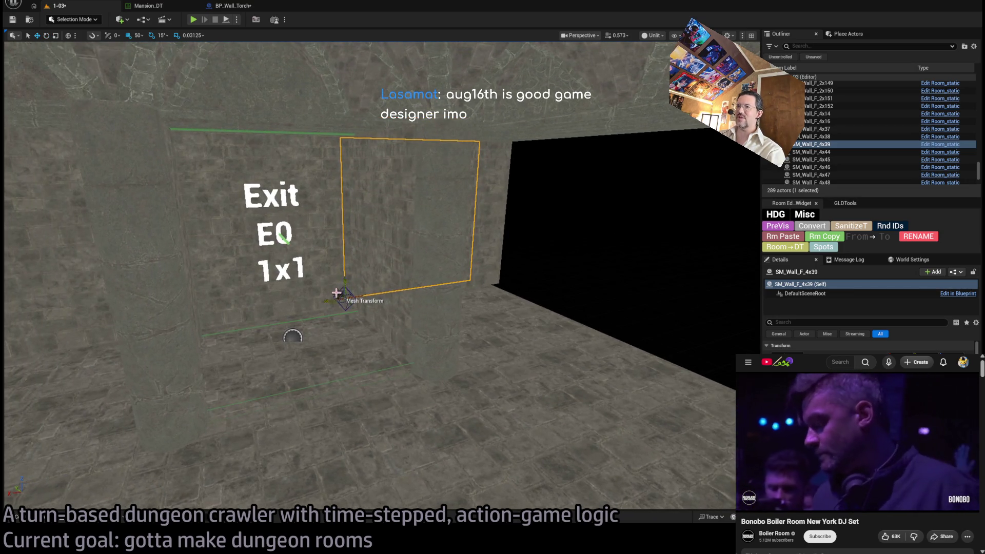
mouse_move(340, 295)
mouse_down()
mouse_move(416, 358)
mouse_move(406, 338)
mouse_move(416, 338)
mouse_move(398, 338)
mouse_up()
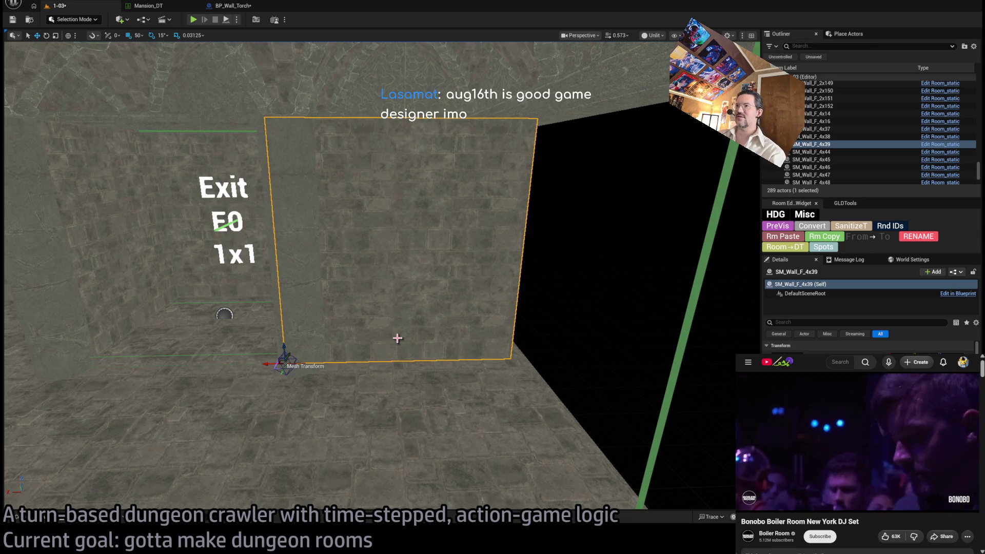
Step: Adjust the new wall SM_Wall_F_4x39 along one axis and fly back for a room overview
mouse_move(397, 338)
mouse_down()
mouse_move(397, 349)
mouse_move(405, 328)
mouse_move(390, 343)
mouse_move(429, 299)
mouse_move(398, 338)
mouse_move(400, 318)
mouse_move(397, 338)
mouse_move(432, 297)
mouse_up()
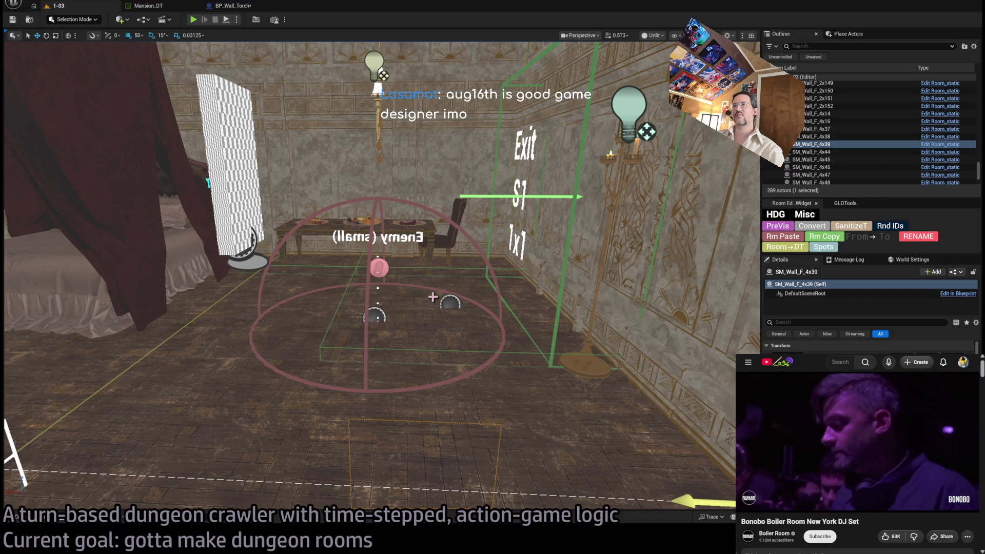
mouse_move(414, 344)
mouse_down()
mouse_move(492, 343)
mouse_move(558, 492)
mouse_up()
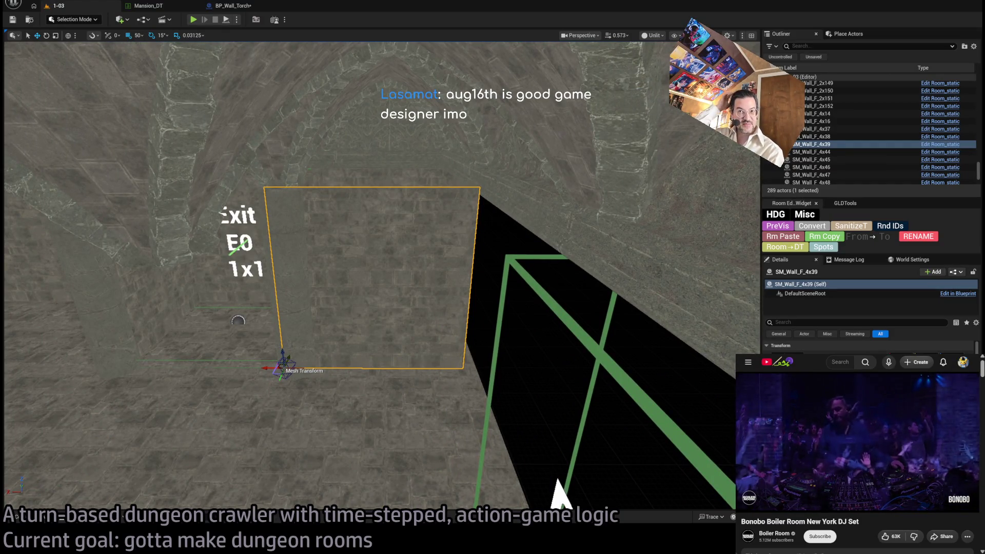
scroll(213, 410, up, 5)
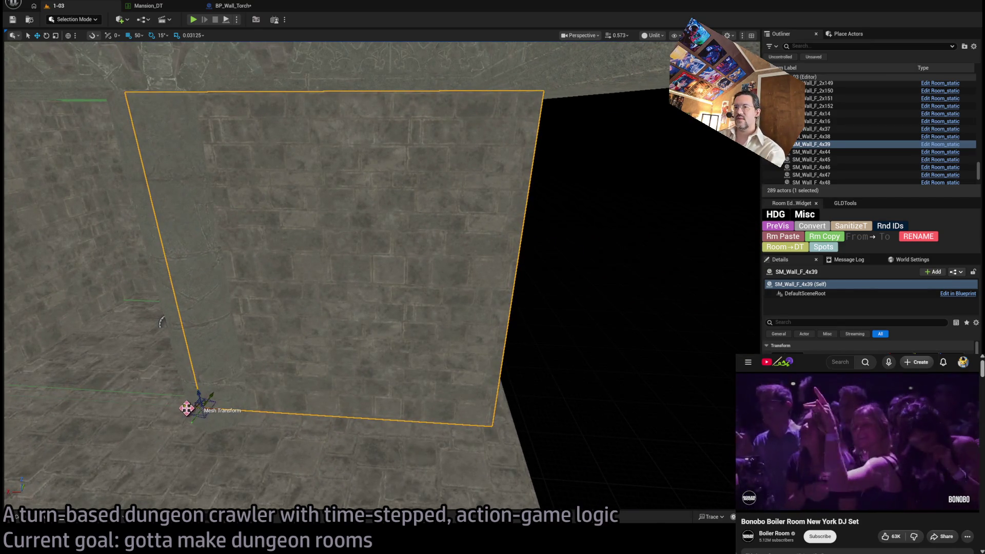
click(186, 408)
key(d)
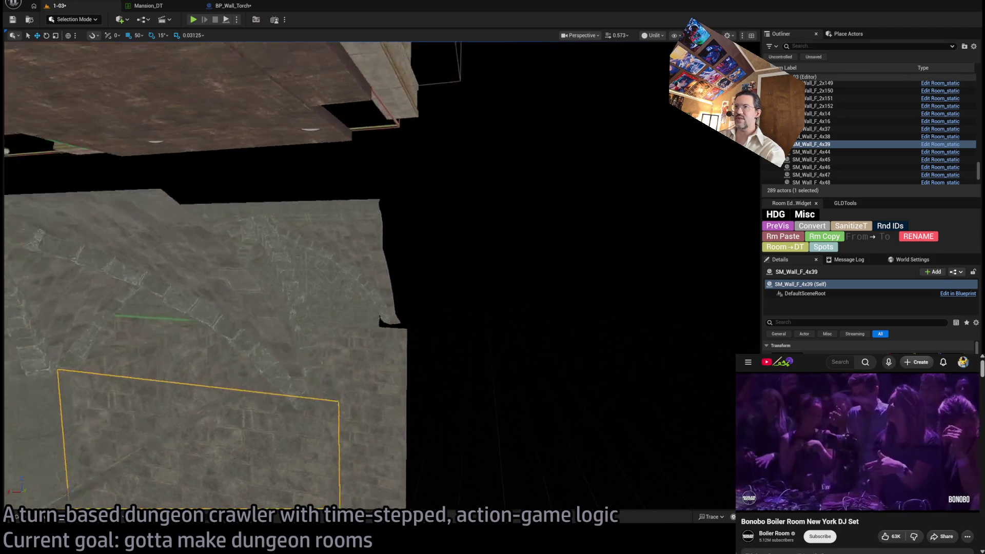
key(s)
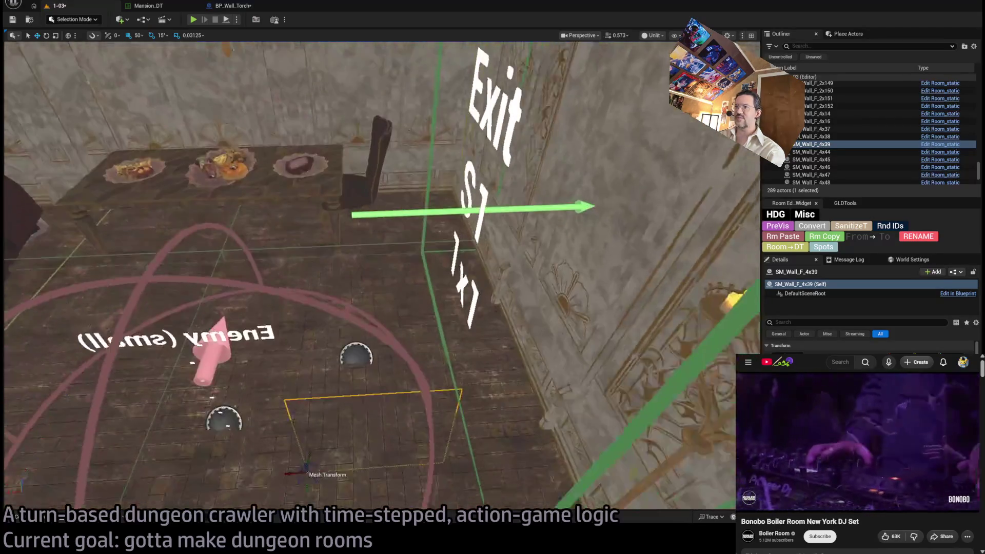
key(w)
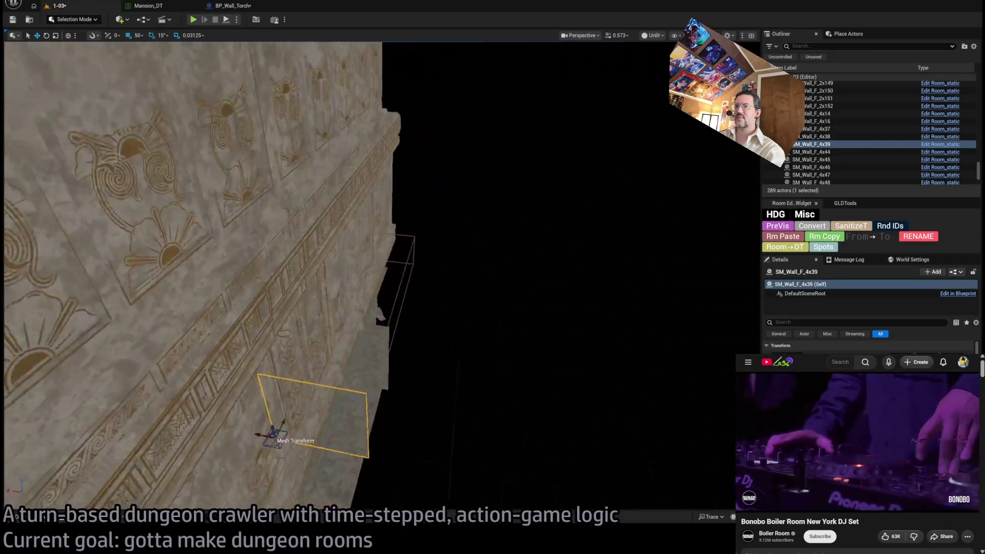
key(s)
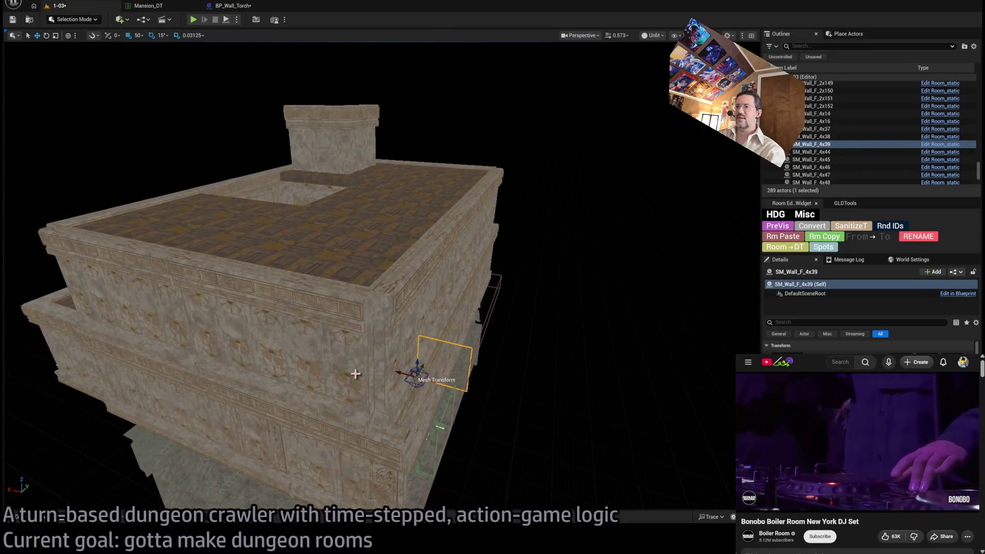
Step: Change the viewport grid snap size from 50 to 10
drag(455, 244, 468, 242)
mouse_move(542, 257)
mouse_down()
mouse_move(513, 192)
mouse_move(501, 272)
mouse_up()
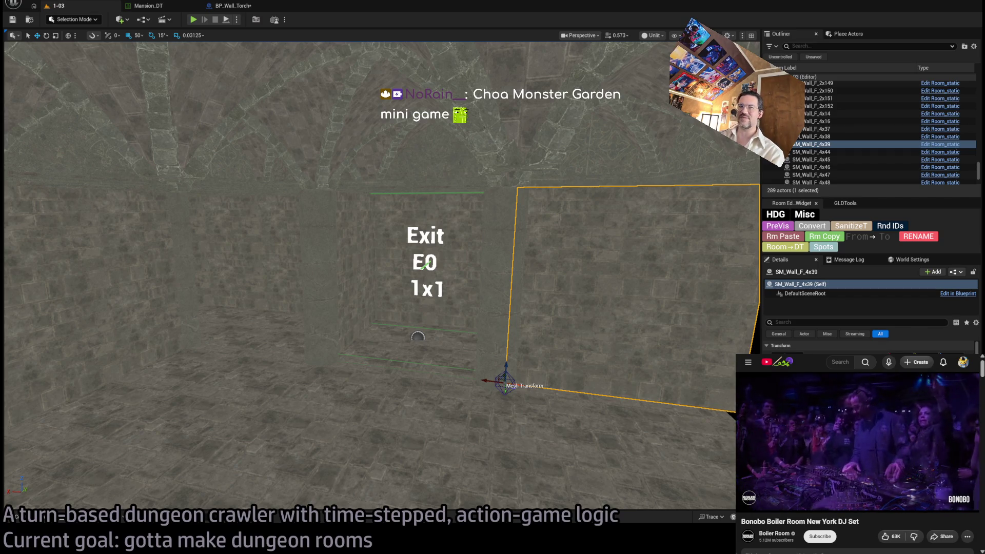
mouse_move(506, 319)
mouse_down()
mouse_move(606, 314)
mouse_move(559, 310)
mouse_move(544, 328)
mouse_move(521, 315)
mouse_up()
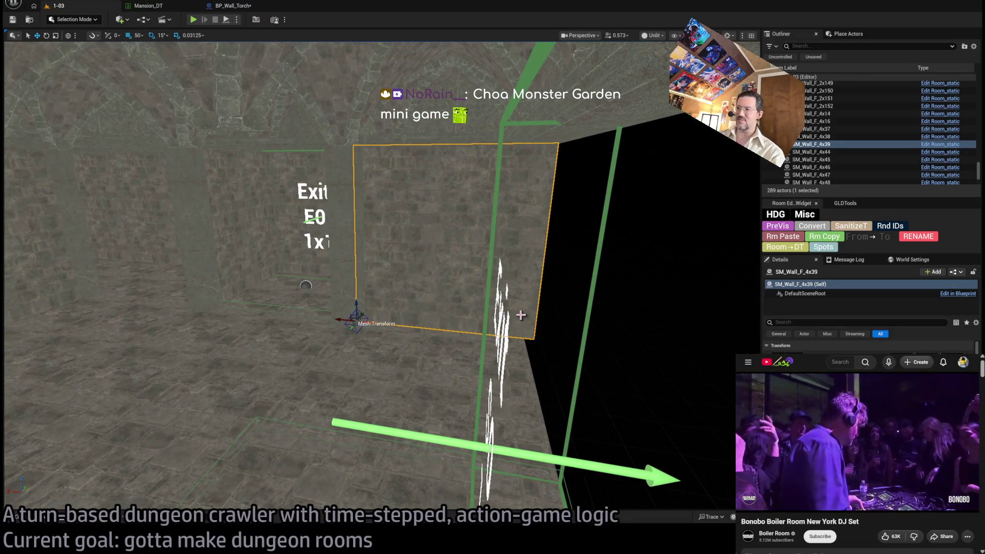
click(139, 35)
click(183, 99)
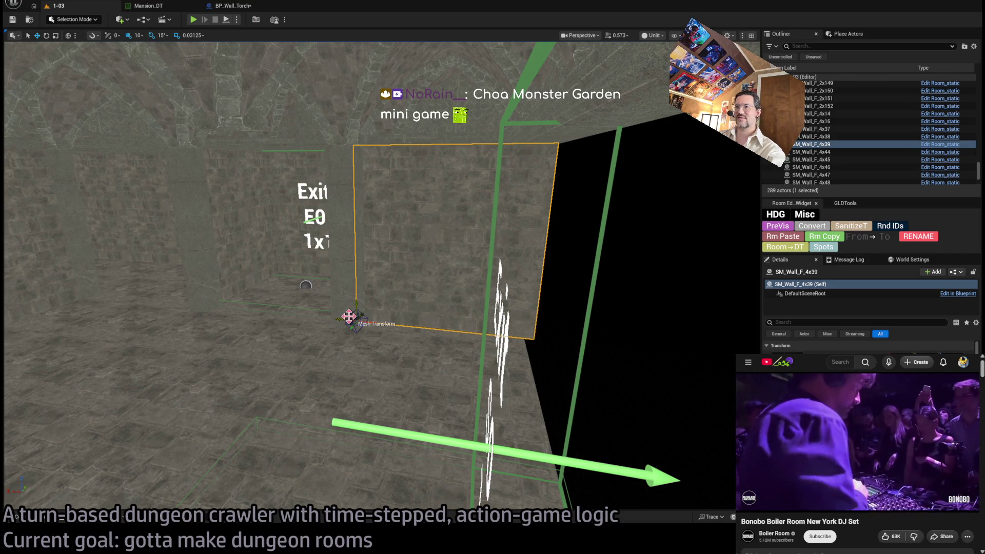
Step: Select wall bar SM_Wall_bar_a_2x3 above the Exit E0 marker
drag(347, 313, 334, 308)
key(Right)
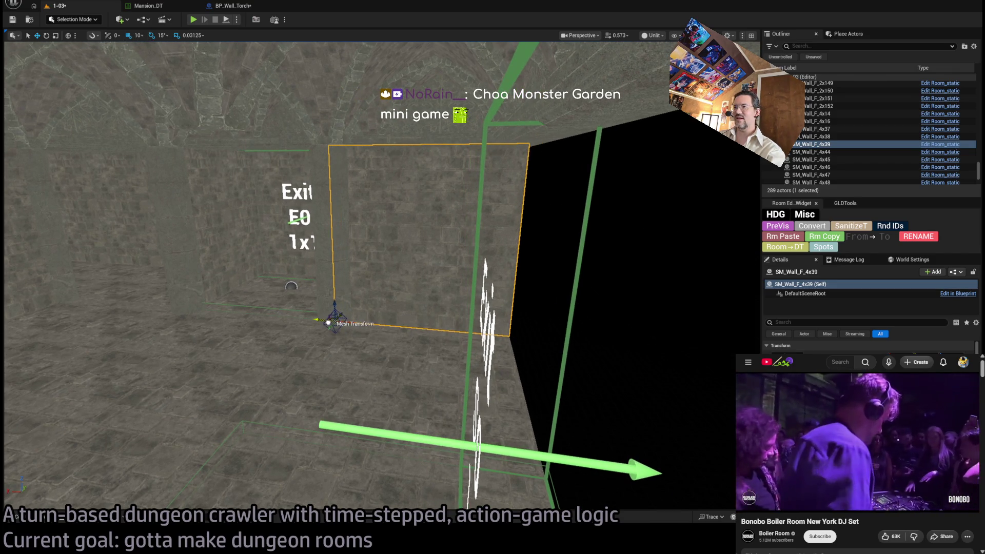
key(Up)
key(Up)
key(Up)
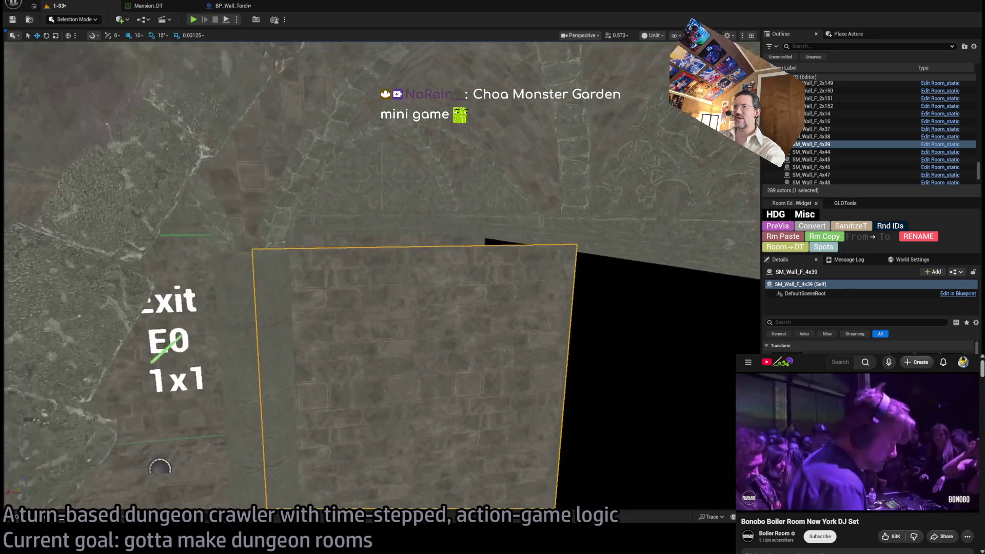
key(Left)
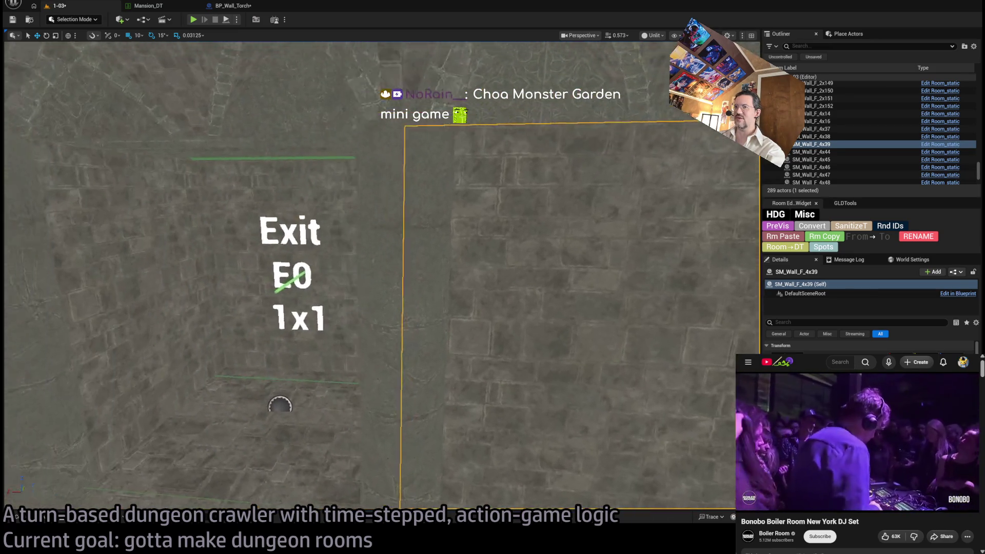
key(Down)
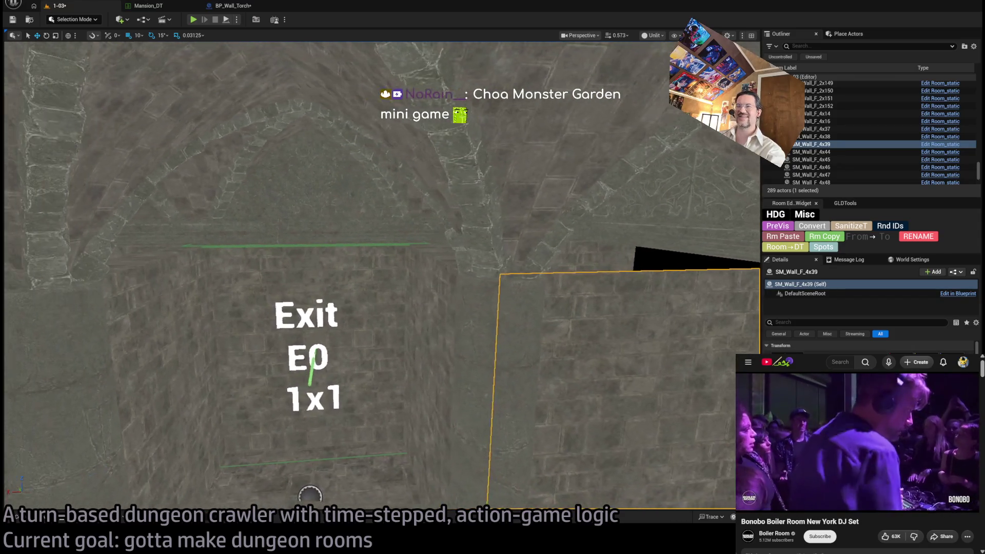
key(Right)
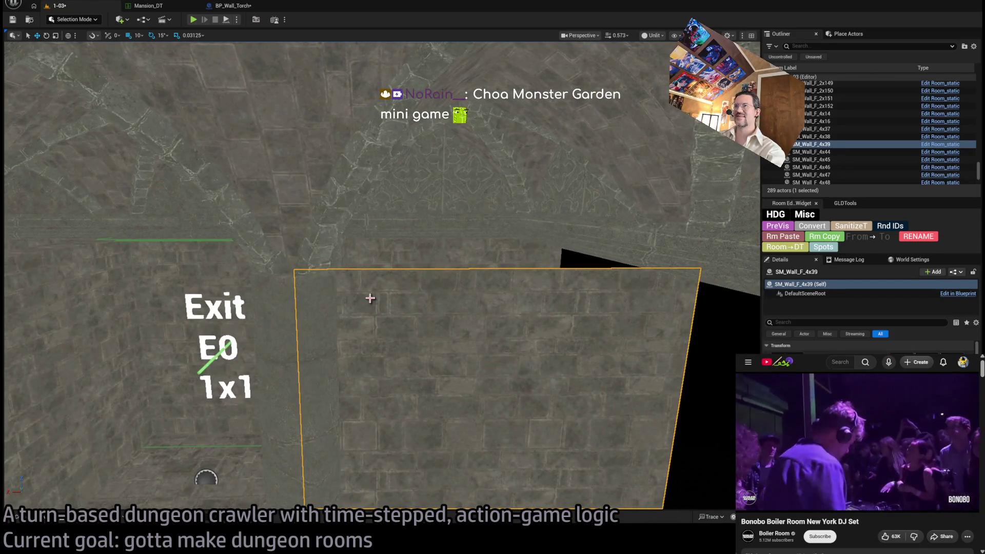
key(Down)
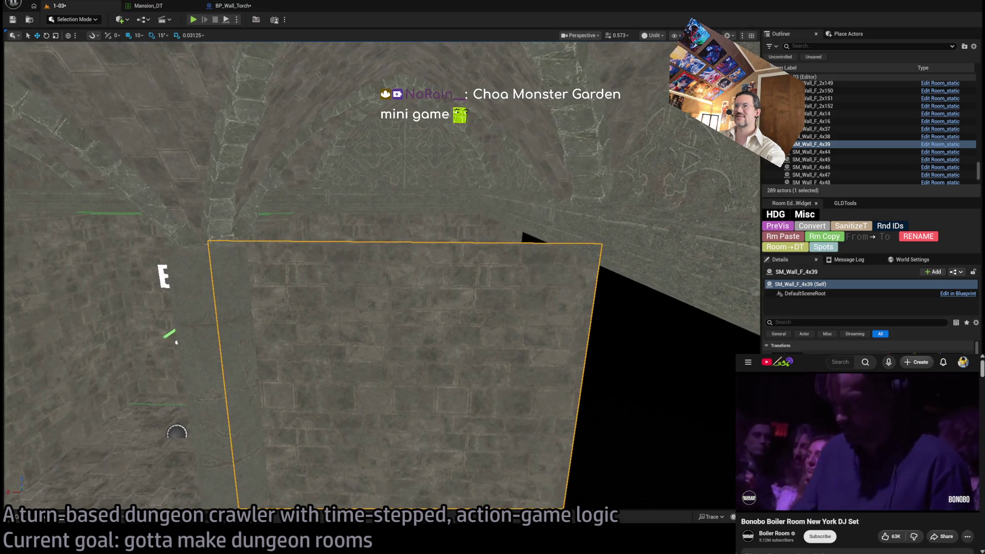
click(391, 249)
Step: Try duplicating neighbouring wall panels, then delete and undo the copies
key(f)
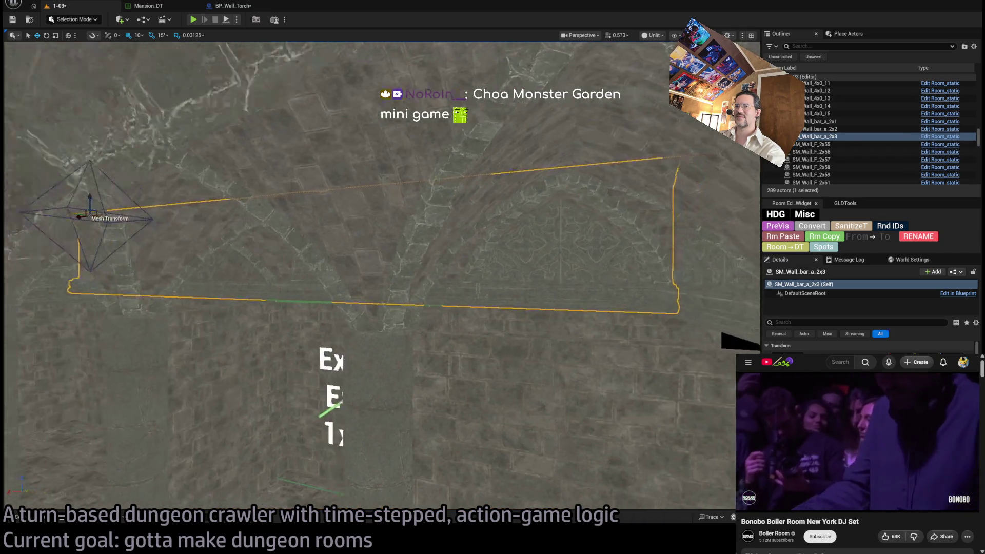
key(Right)
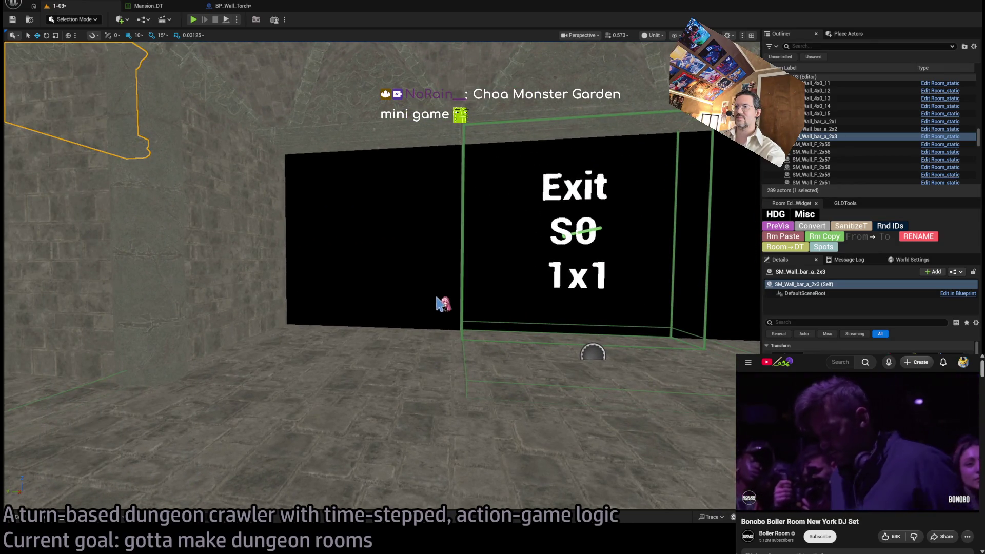
drag(437, 303, 437, 303)
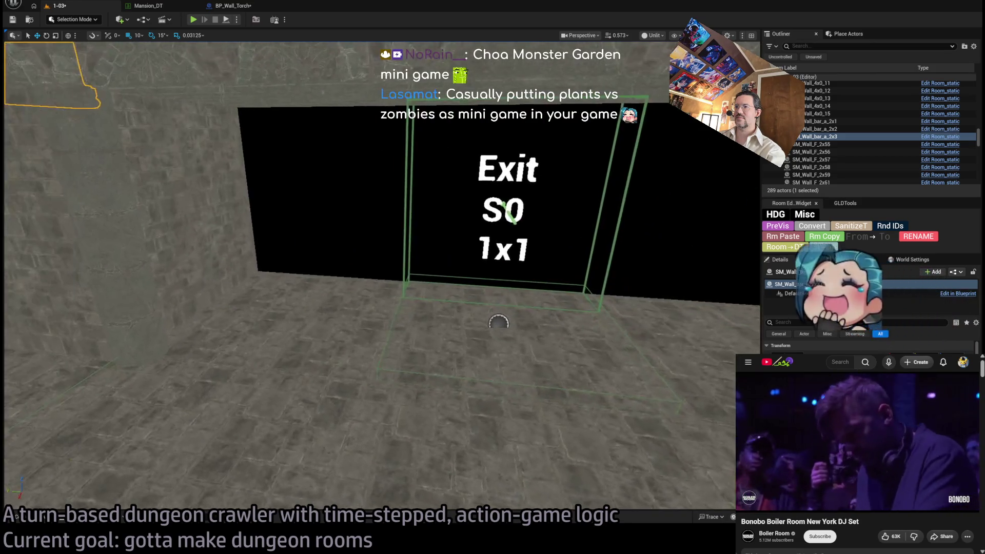
key(ctrl+z)
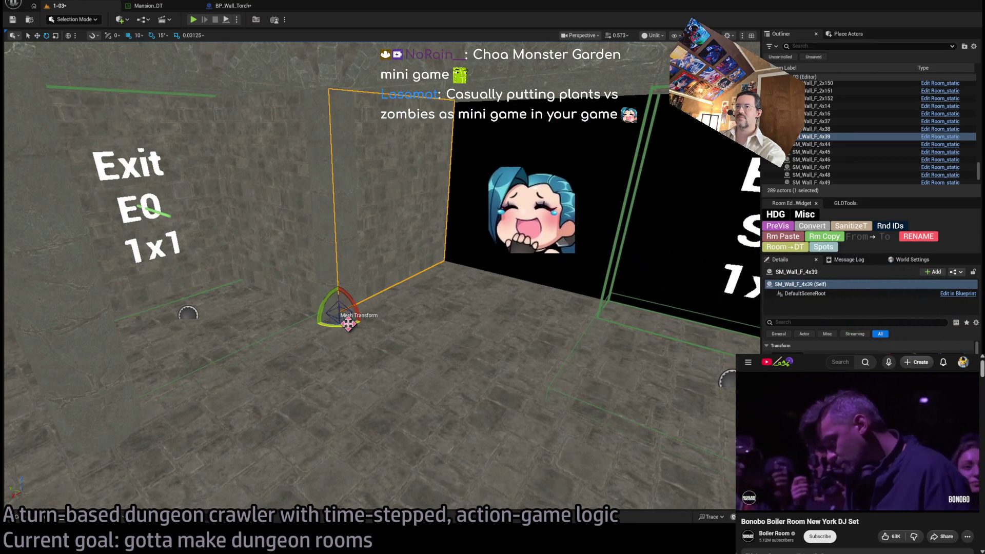
drag(349, 323, 329, 310)
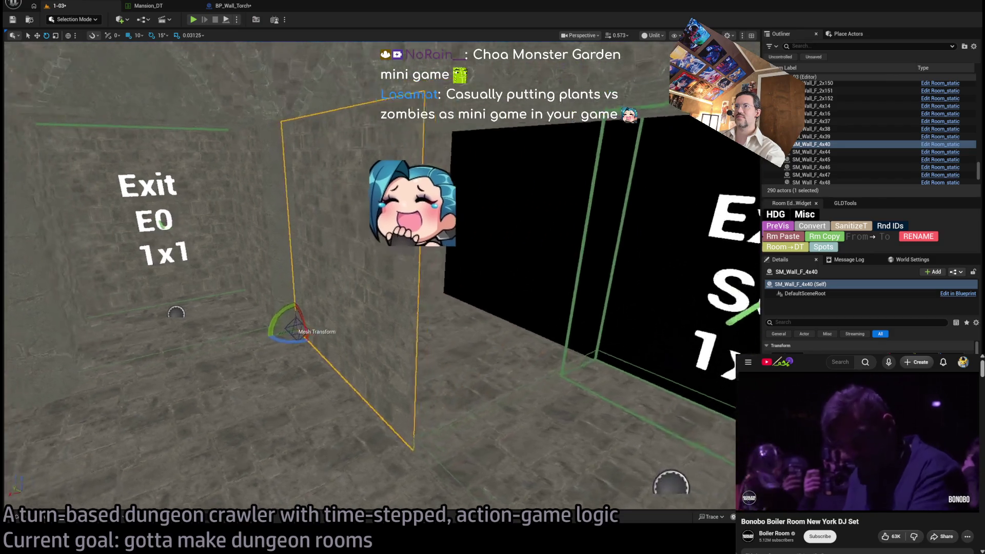
key(Delete)
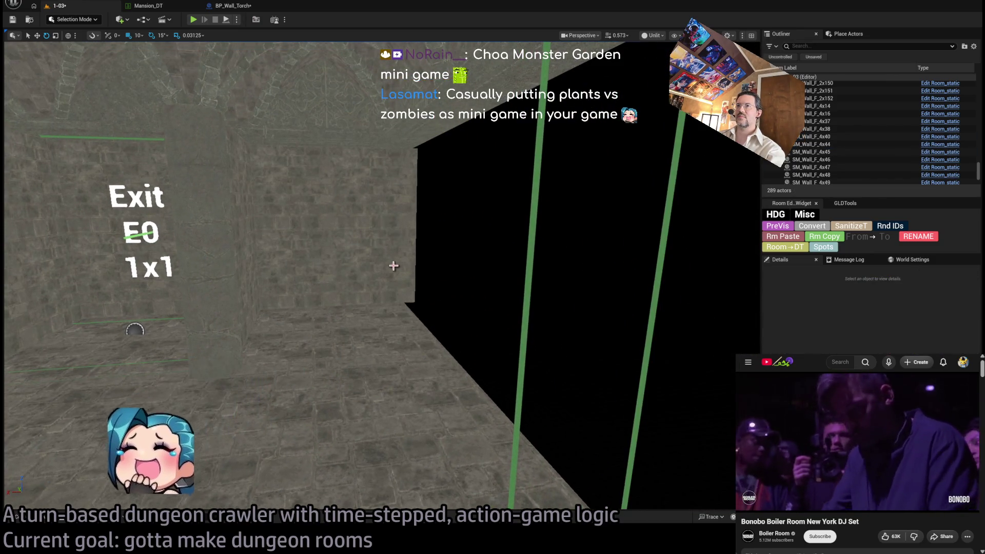
click(394, 265)
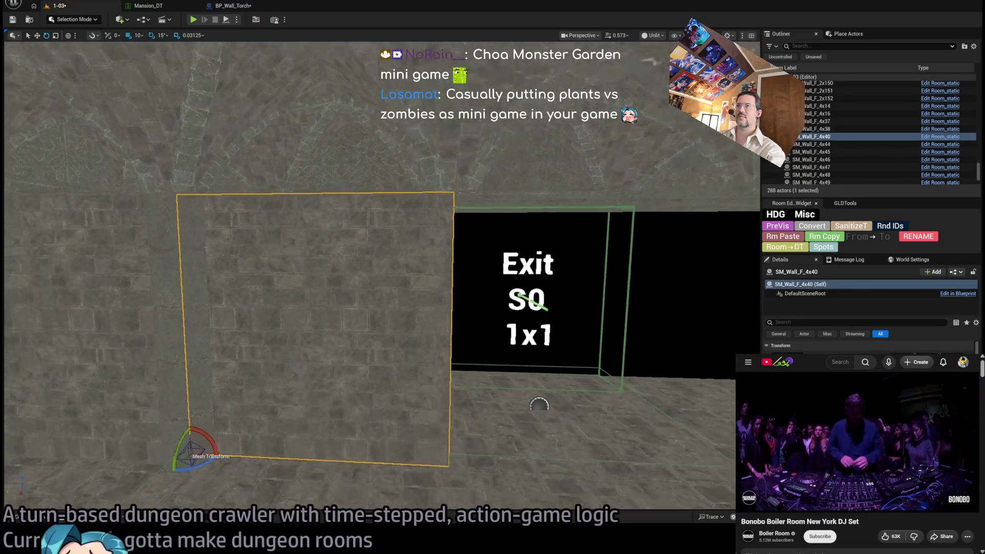
key(w)
mouse_move(164, 424)
mouse_down()
mouse_move(224, 418)
mouse_move(552, 442)
mouse_up()
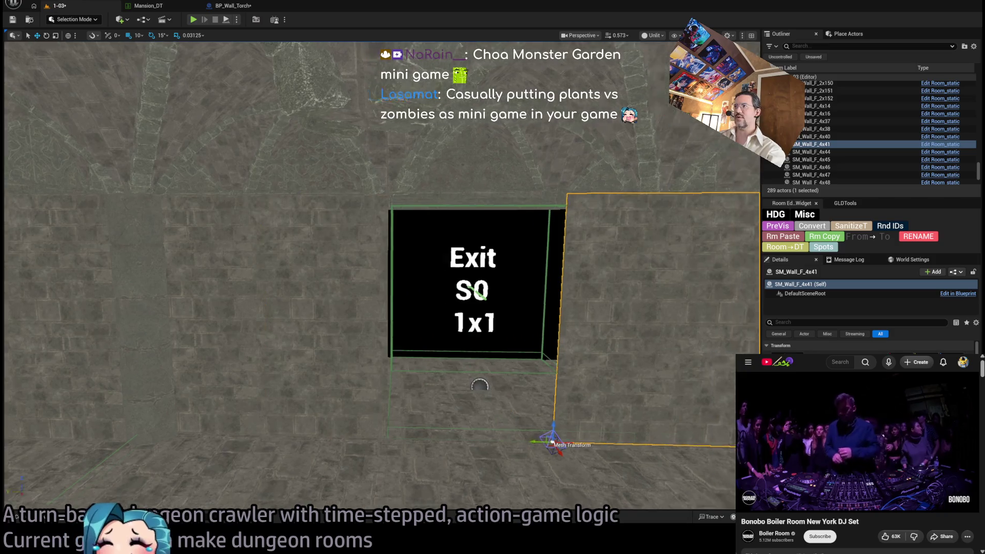
key(f)
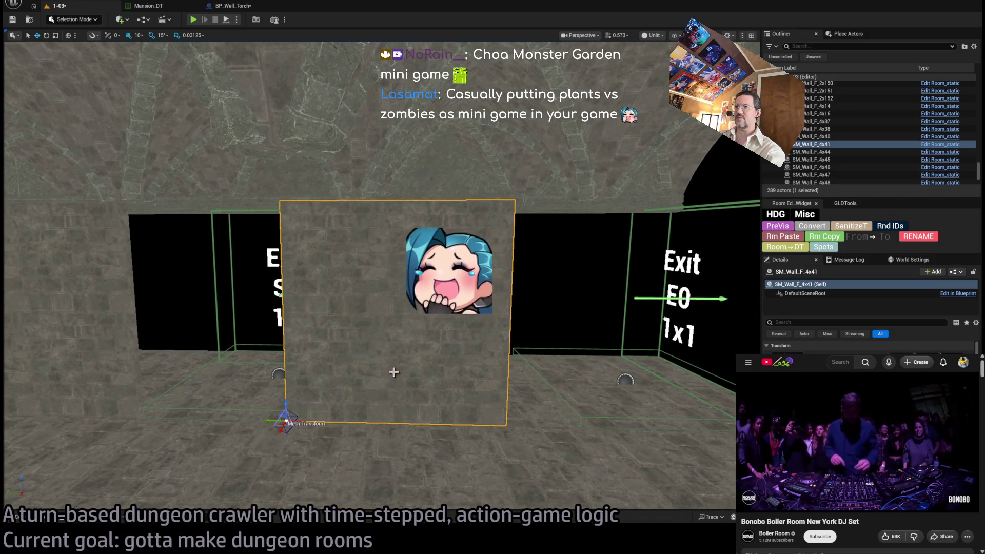
key(ctrl+z)
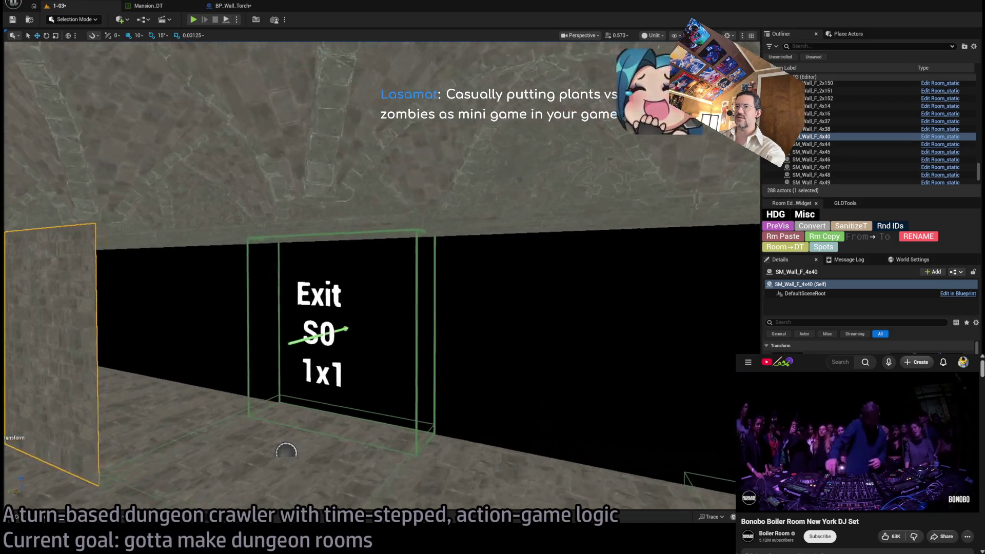
key(f)
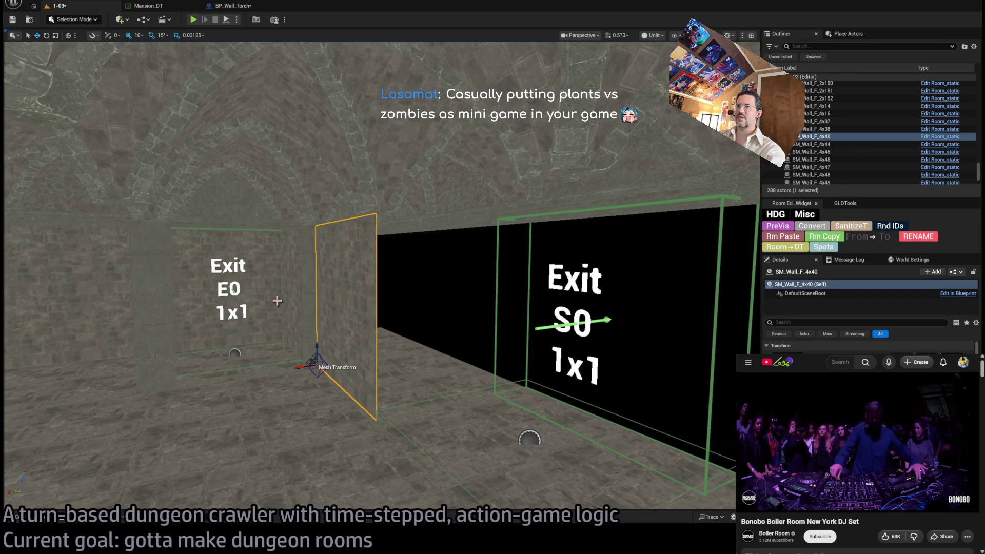
Step: Alt-drag three column copies, SM_Column_body8, 9 and 10, to frame the Exit S0 doorway edges
click(318, 285)
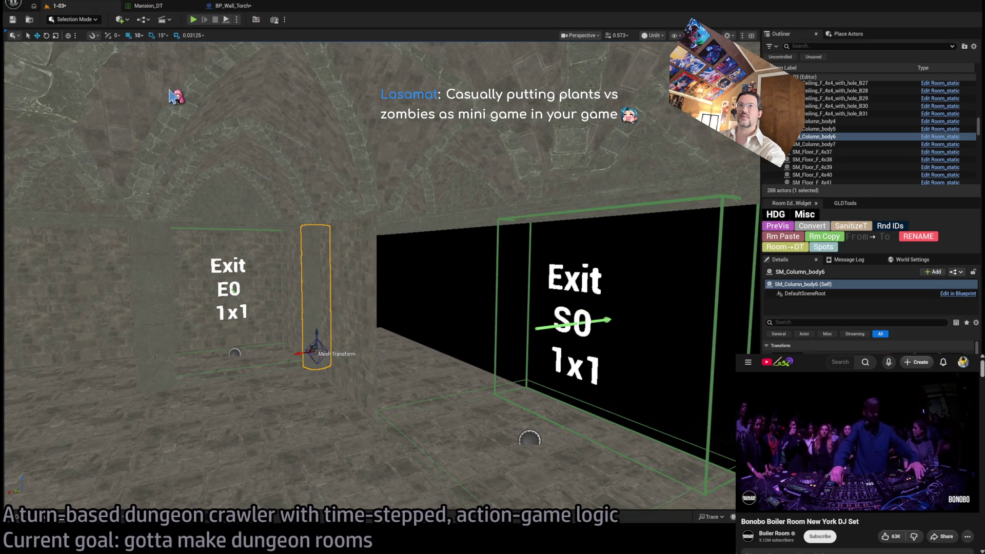
drag(175, 96, 321, 289)
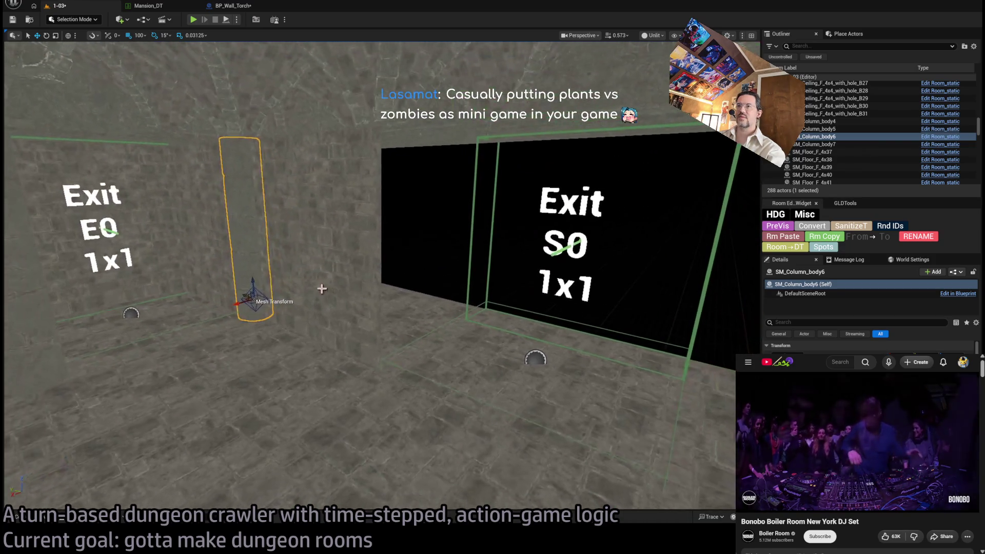
mouse_move(246, 293)
alt+mouse_down()
mouse_move(330, 330)
mouse_move(374, 325)
mouse_move(365, 326)
mouse_move(460, 270)
alt+mouse_up()
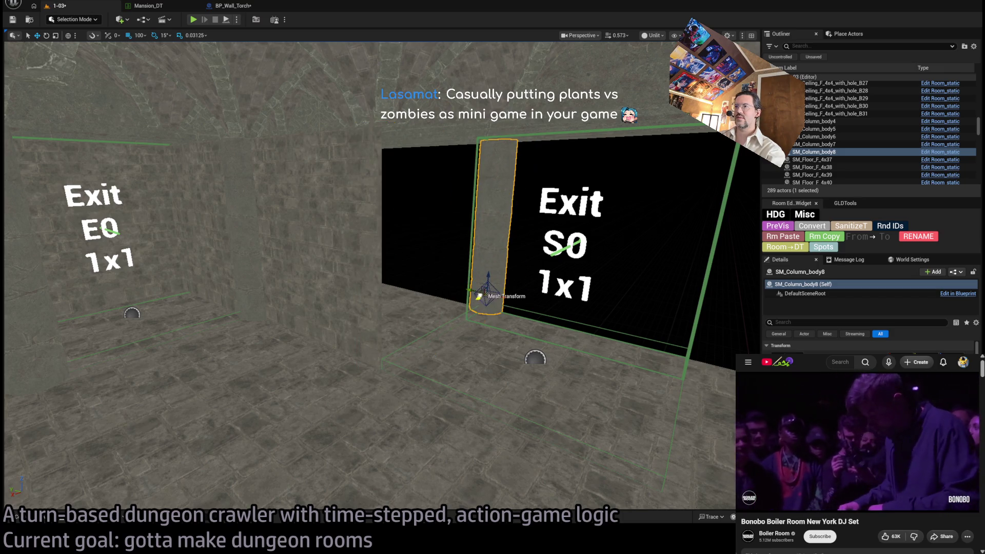
key(f)
alt+drag(228, 380, 405, 380)
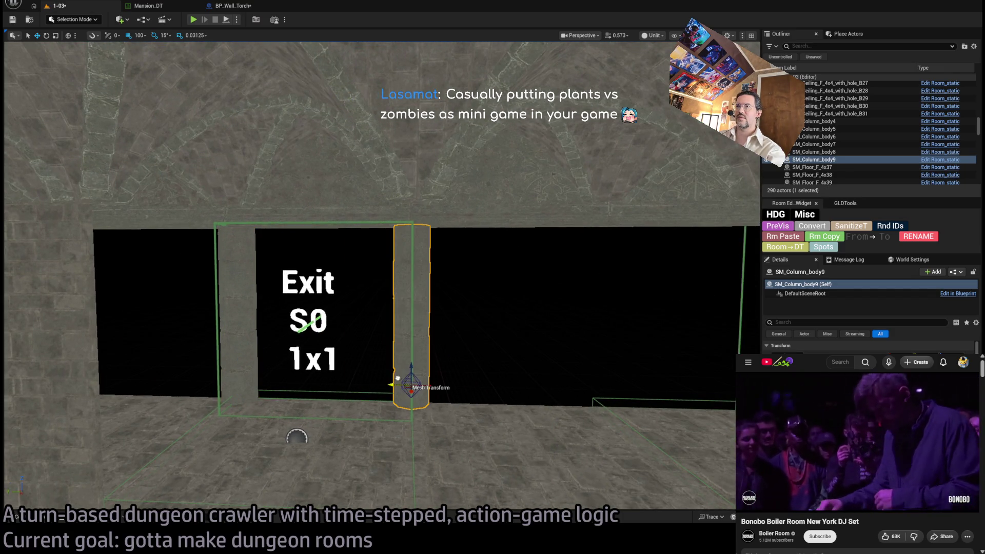
drag(488, 372, 362, 341)
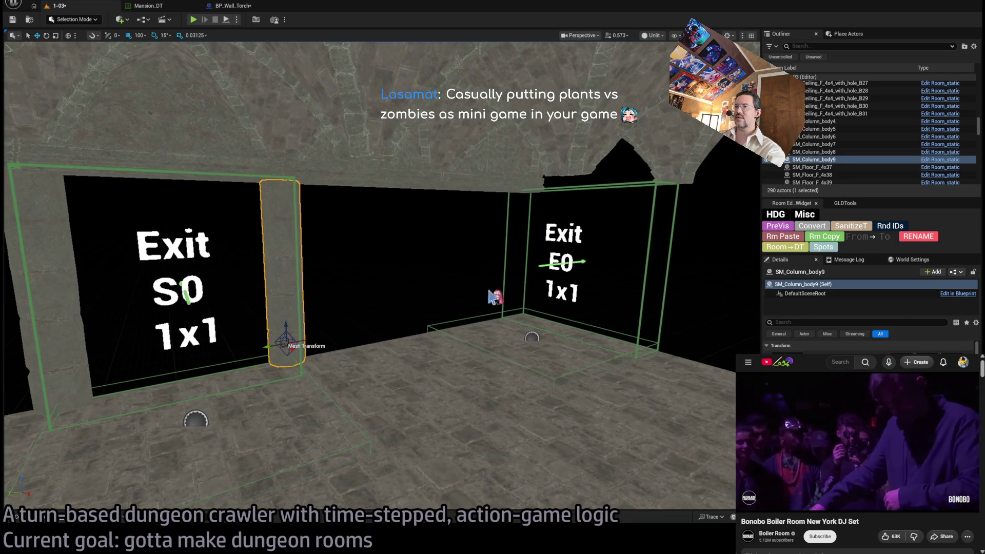
mouse_move(268, 345)
alt+mouse_down()
mouse_move(407, 330)
mouse_move(392, 330)
alt+mouse_up()
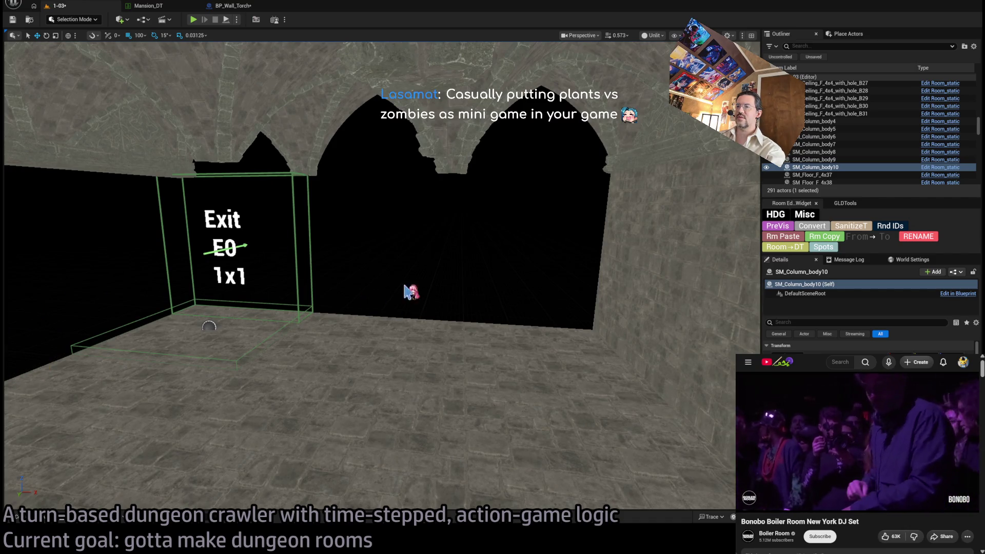
mouse_move(409, 286)
mouse_down()
mouse_move(410, 301)
mouse_move(312, 280)
mouse_up()
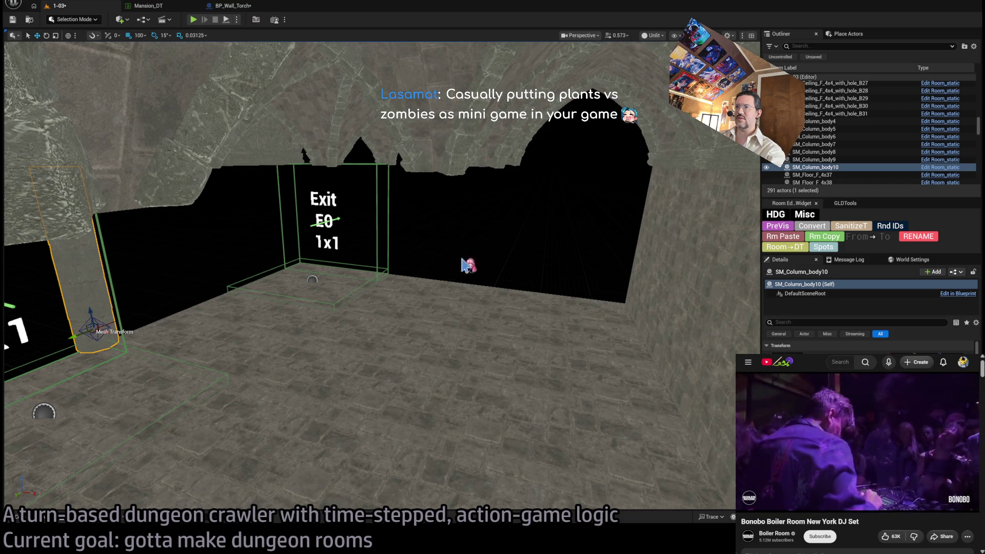
drag(436, 250, 411, 259)
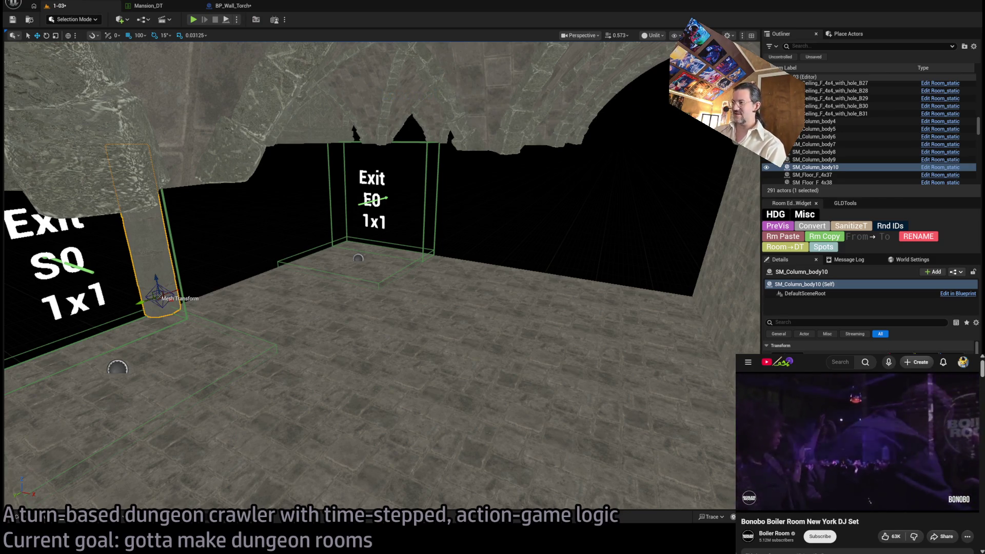
key(f)
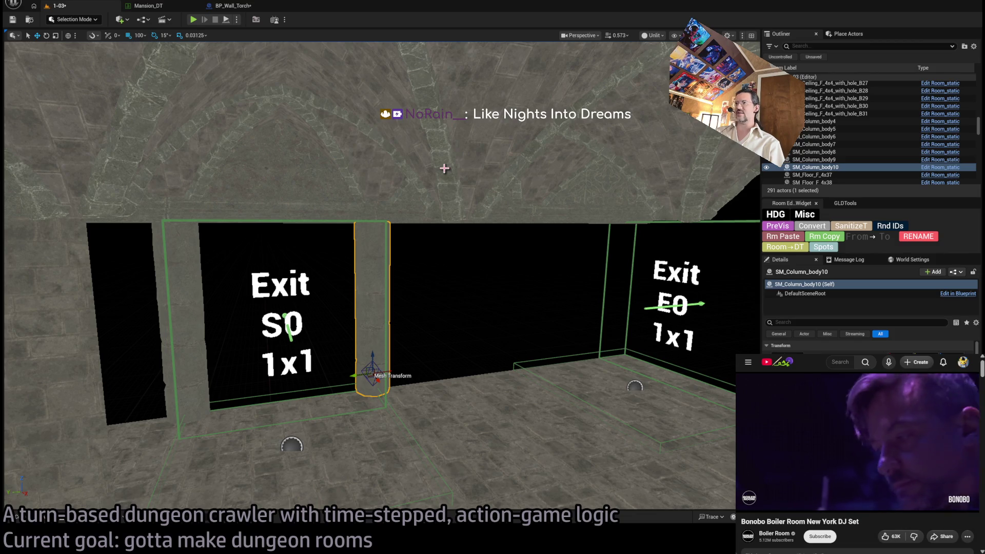
drag(444, 168, 477, 146)
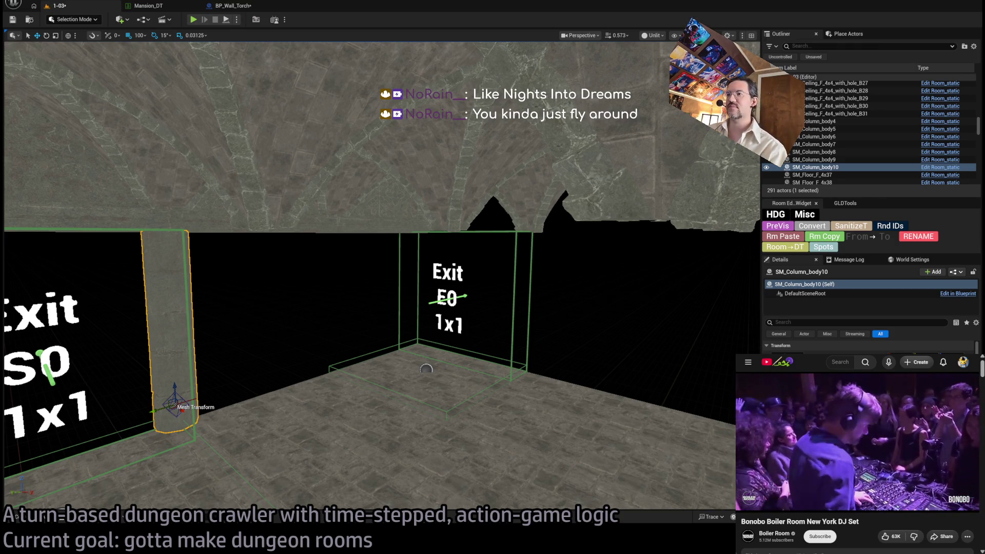
Step: Move the Exit E0 marker box Exit_markerE3 across the floor
click(427, 369)
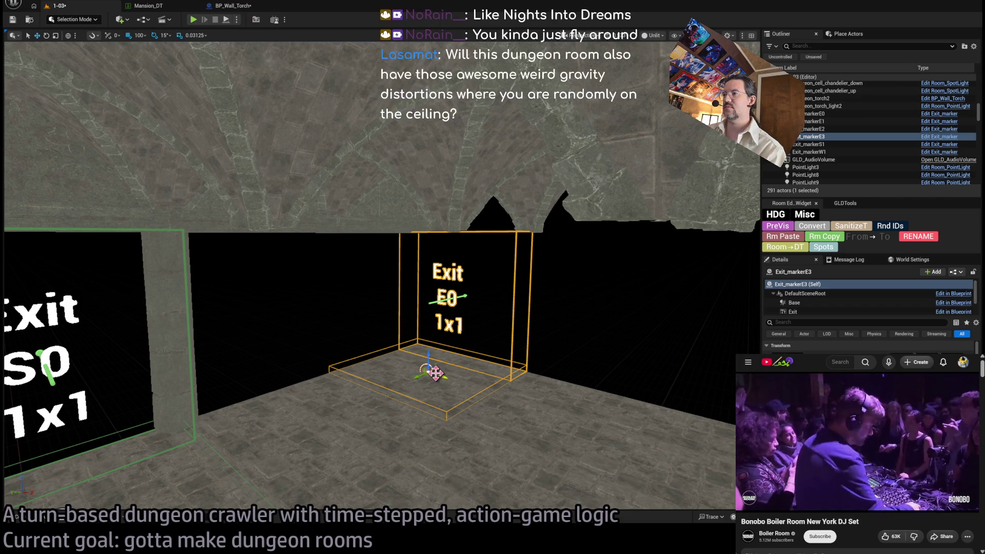
drag(437, 377, 577, 418)
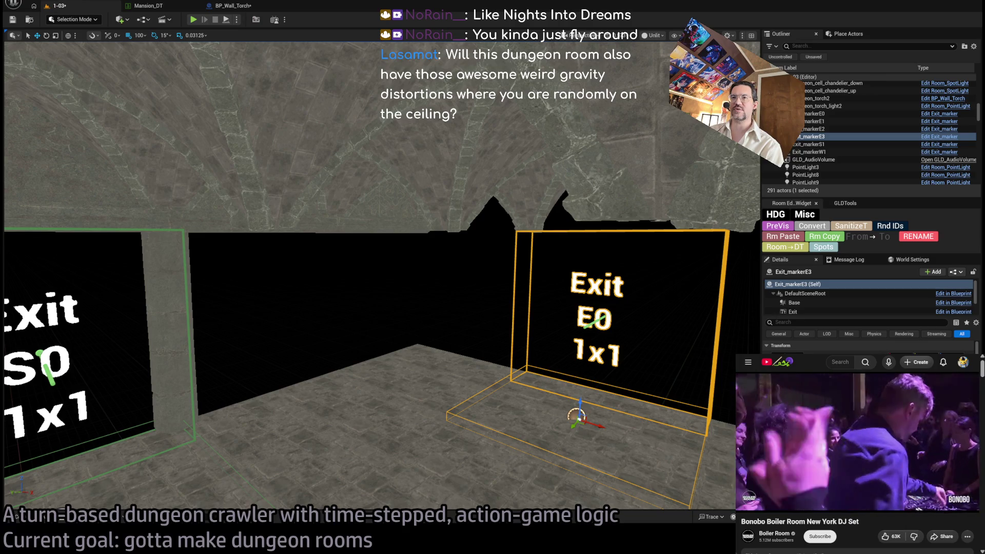
key(f)
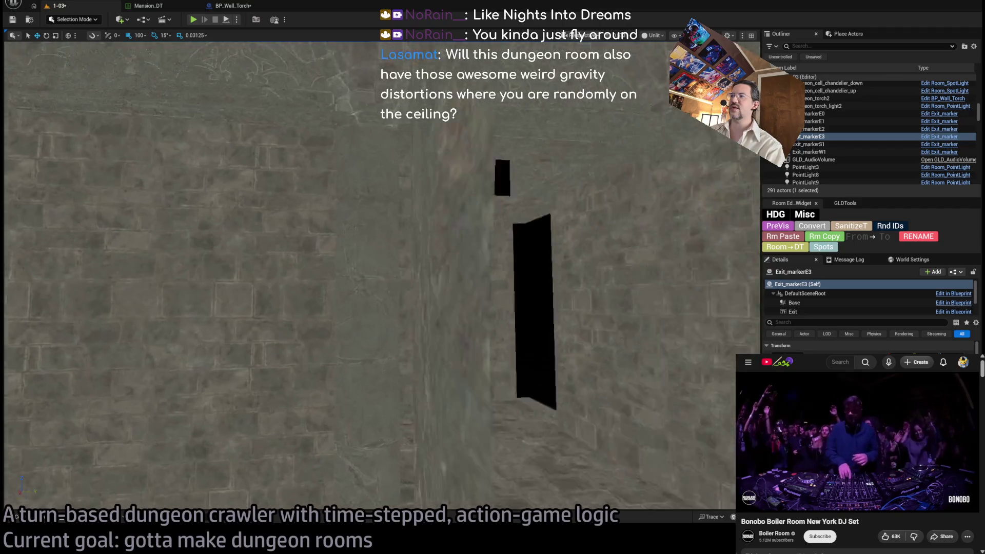
Step: Alt-drag roof tile RS_SM_RoofTile19 left to create RS_SM_RoofTile26 over the roof opening
key(f)
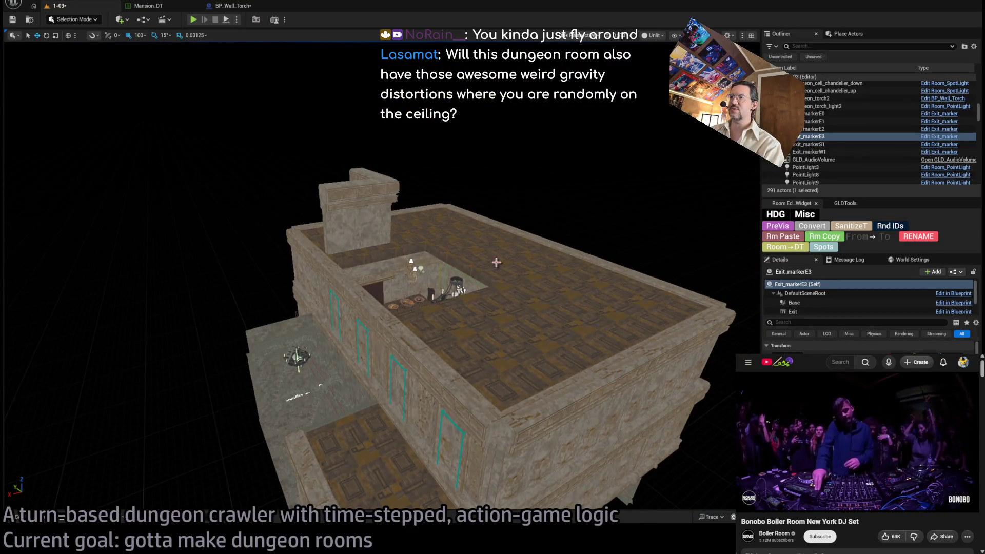
click(510, 282)
drag(566, 276, 483, 291)
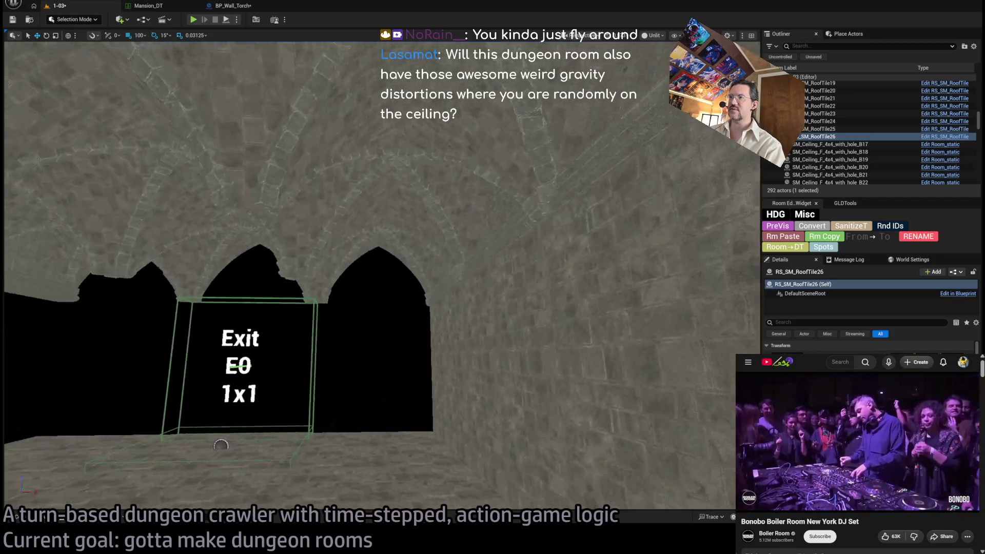
Step: Duplicate the wall between the two exits as a copy rotated -105°
key(w)
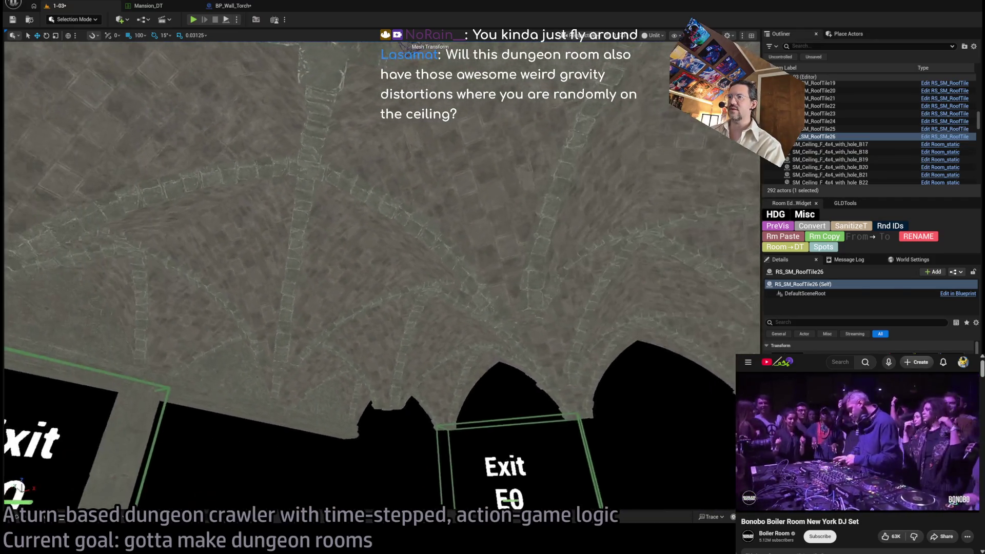
key(q)
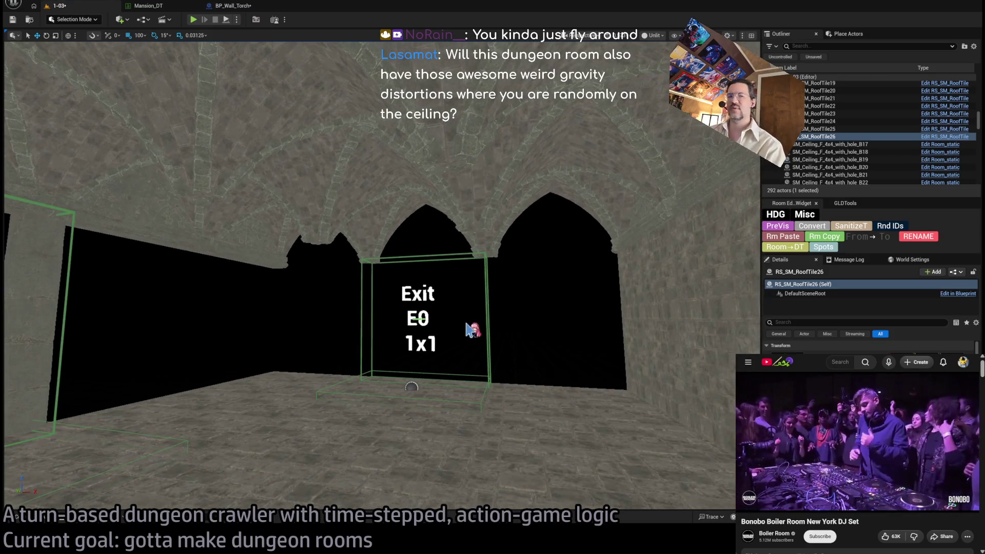
key(w)
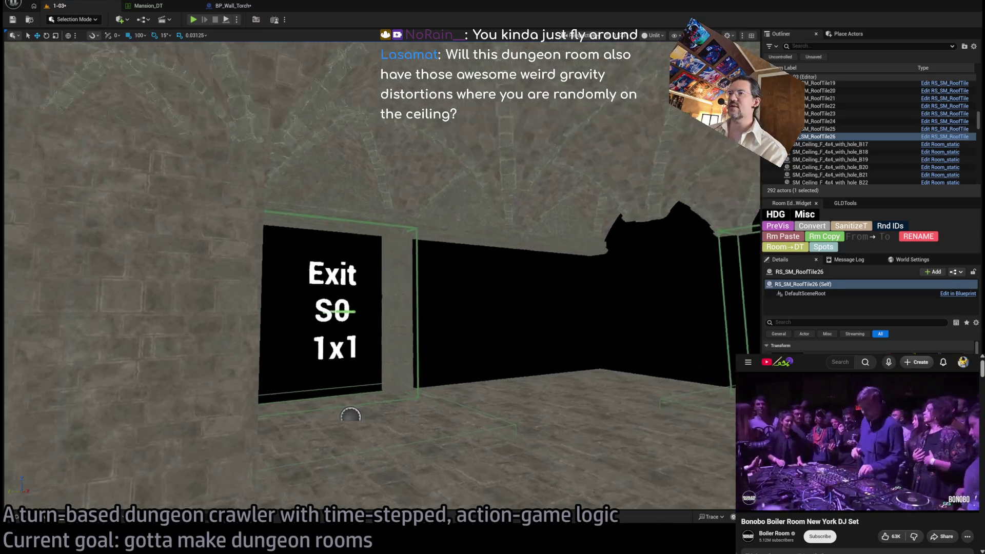
click(345, 314)
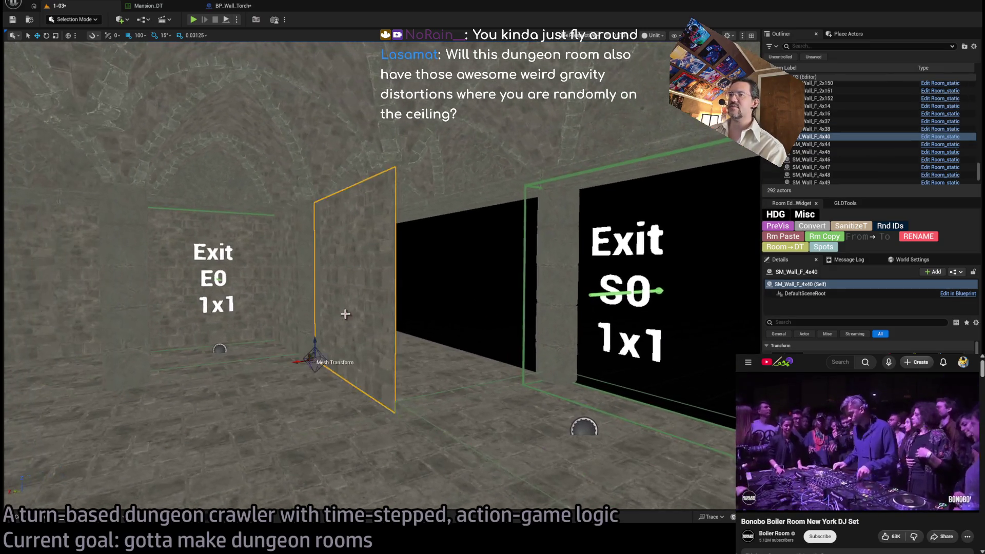
drag(310, 364, 328, 365)
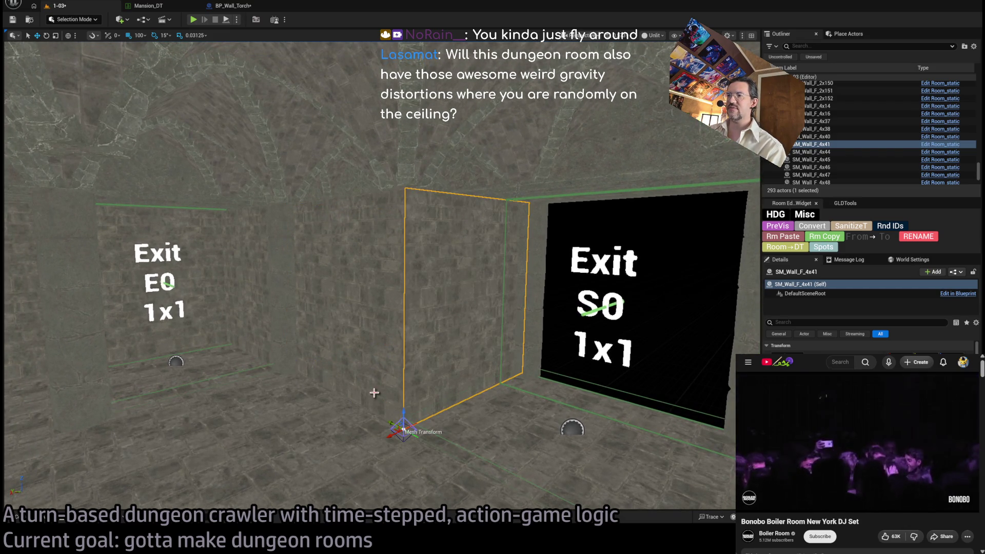
Step: Add two more wall copies, one rotated and one slid left, then select the S0 exit marker
key(s)
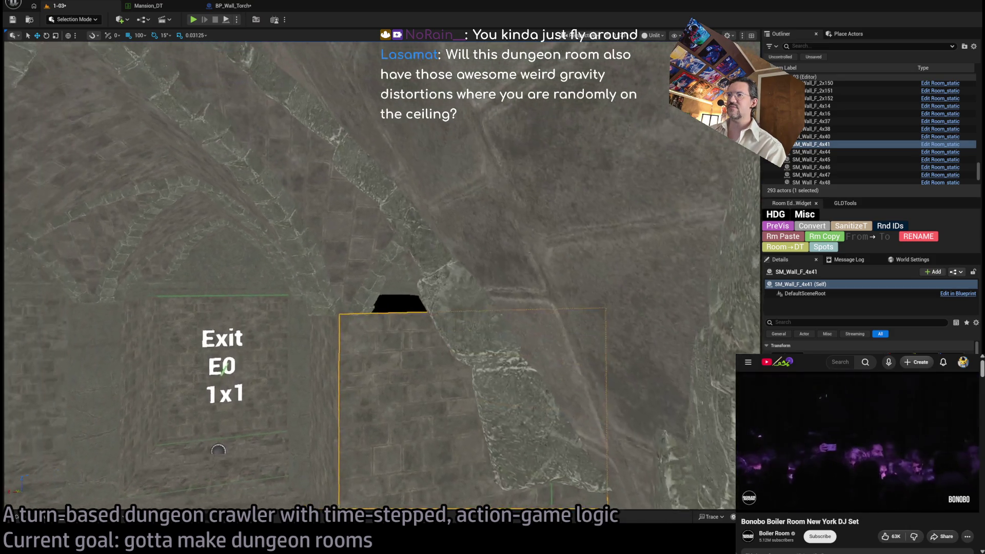
key(s)
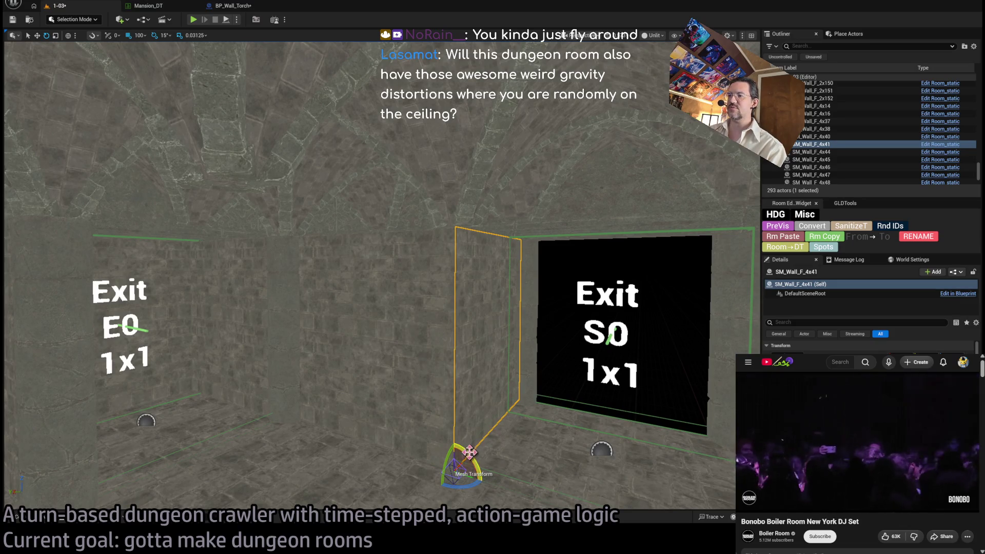
drag(469, 452, 454, 442)
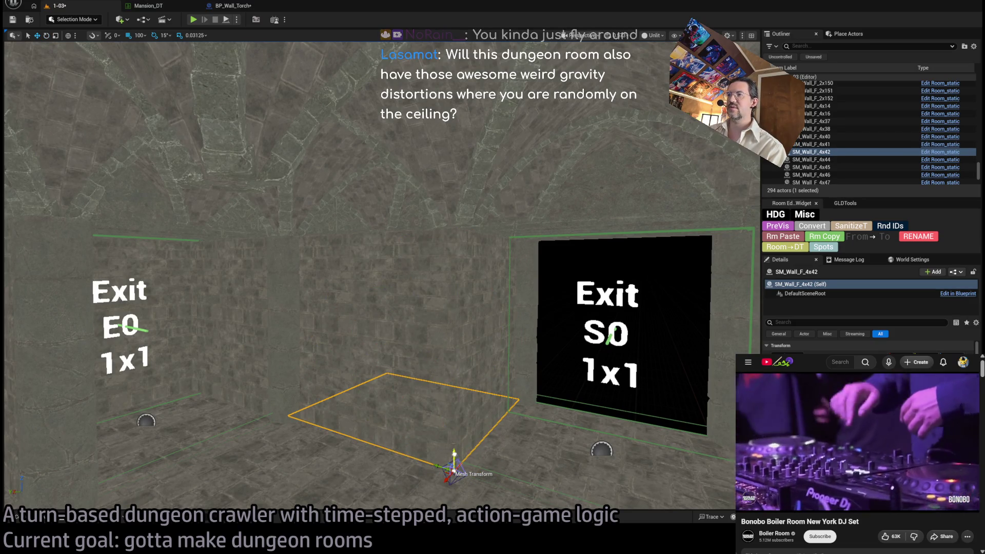
key(w)
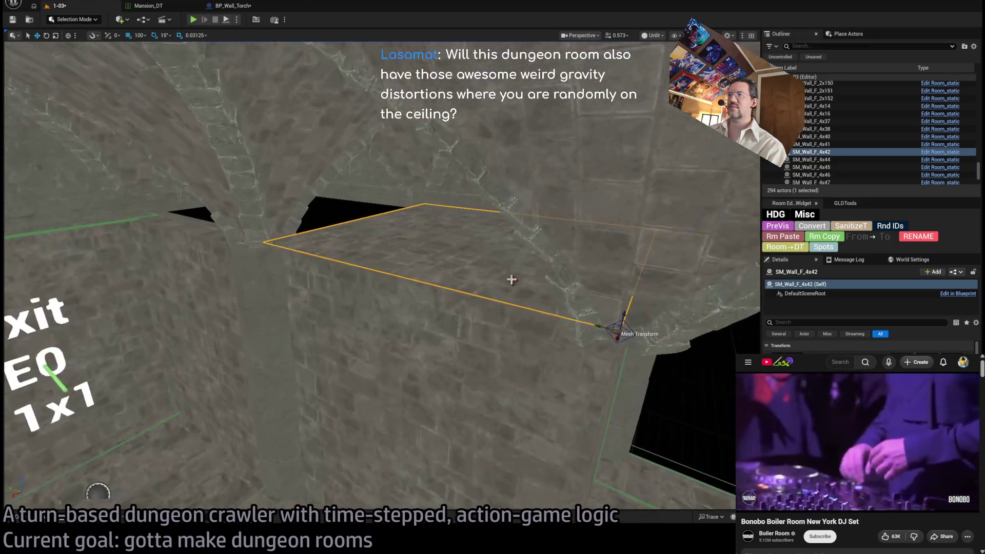
alt+drag(603, 327, 258, 209)
key(w)
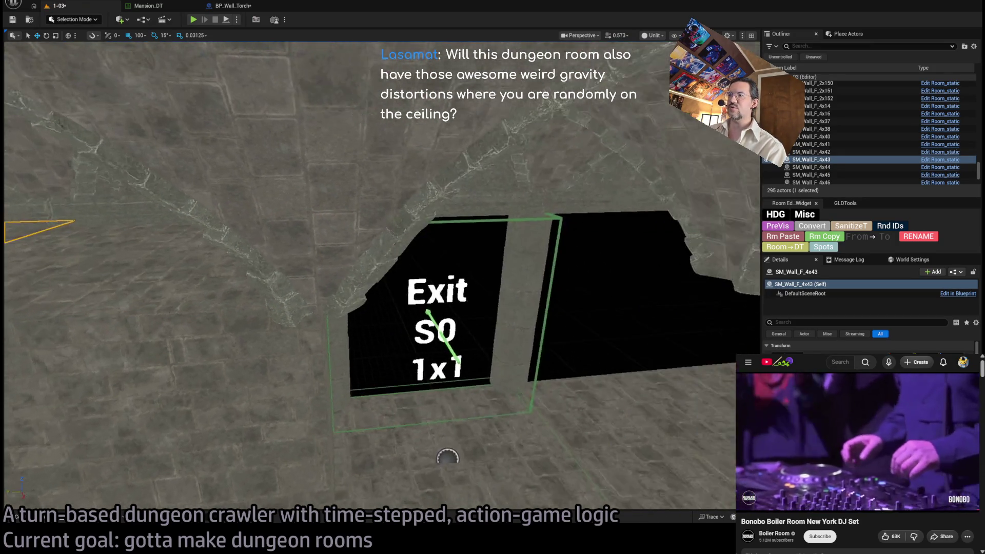
key(w)
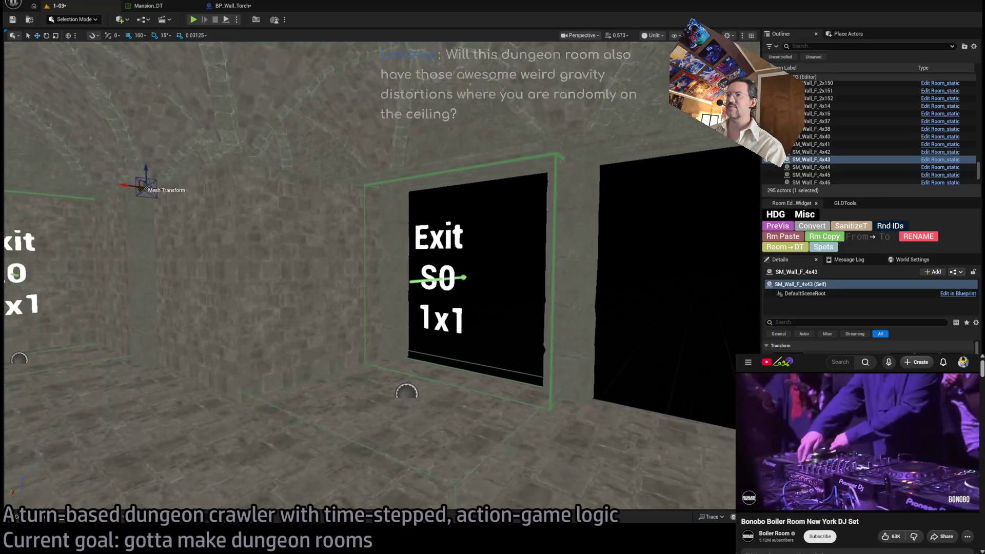
click(418, 285)
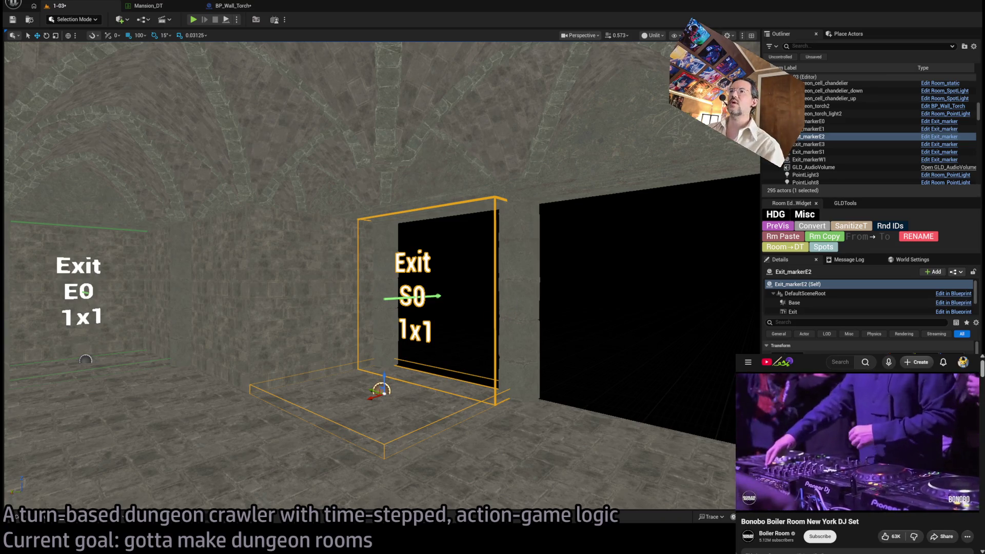
key(w)
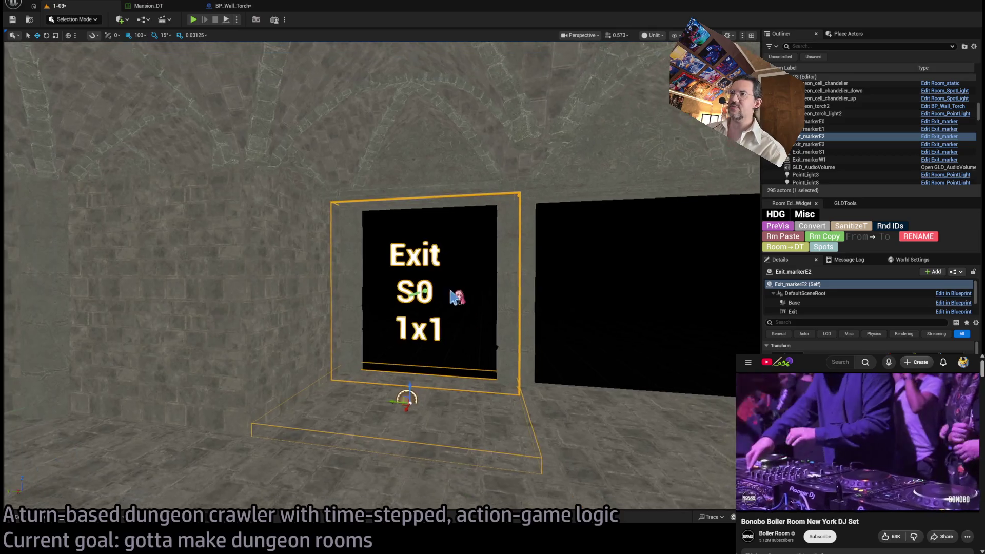
mouse_move(428, 382)
mouse_down()
mouse_move(405, 410)
mouse_move(421, 421)
mouse_move(400, 416)
mouse_move(406, 405)
mouse_up()
key(ctrl+z)
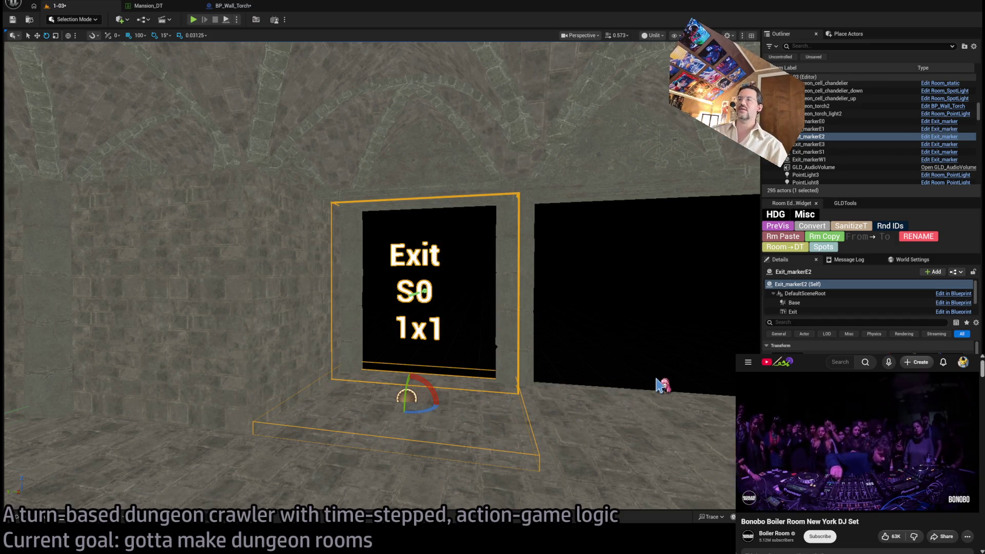
mouse_move(407, 396)
mouse_down()
mouse_move(644, 477)
mouse_move(510, 457)
mouse_move(352, 409)
mouse_move(444, 299)
mouse_up()
click(444, 299)
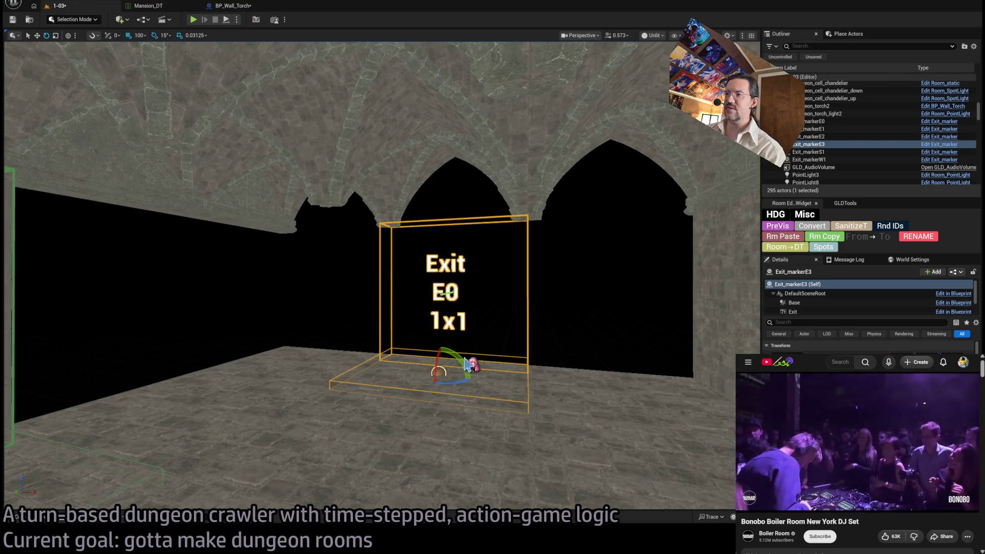
drag(462, 359, 436, 426)
drag(438, 372, 478, 239)
key(w)
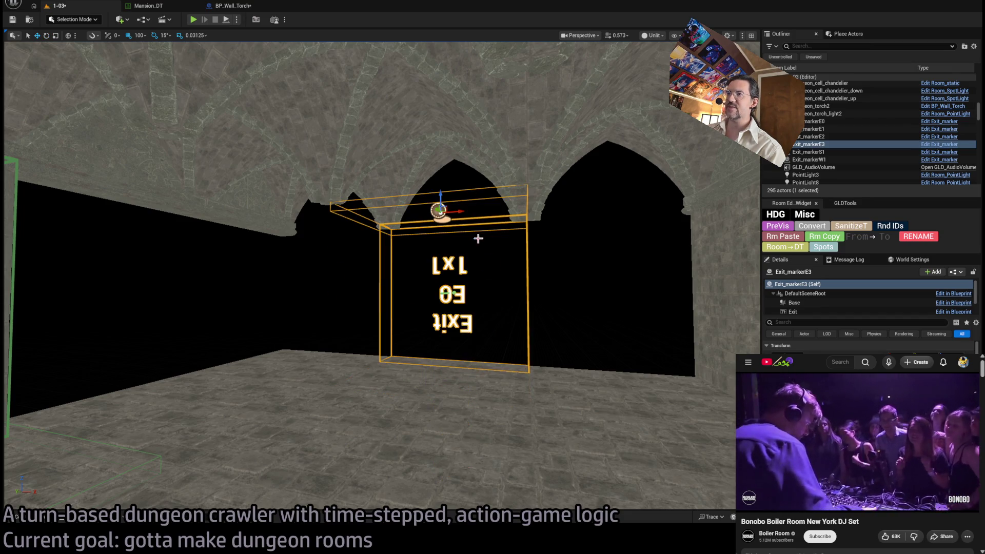
key(ctrl+z)
key(ctrl+z)
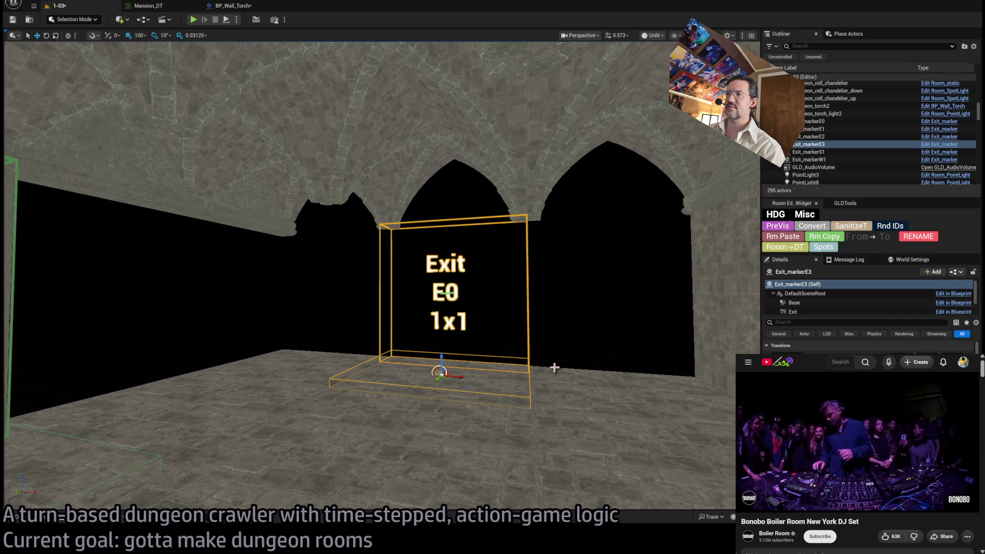
drag(586, 373, 555, 326)
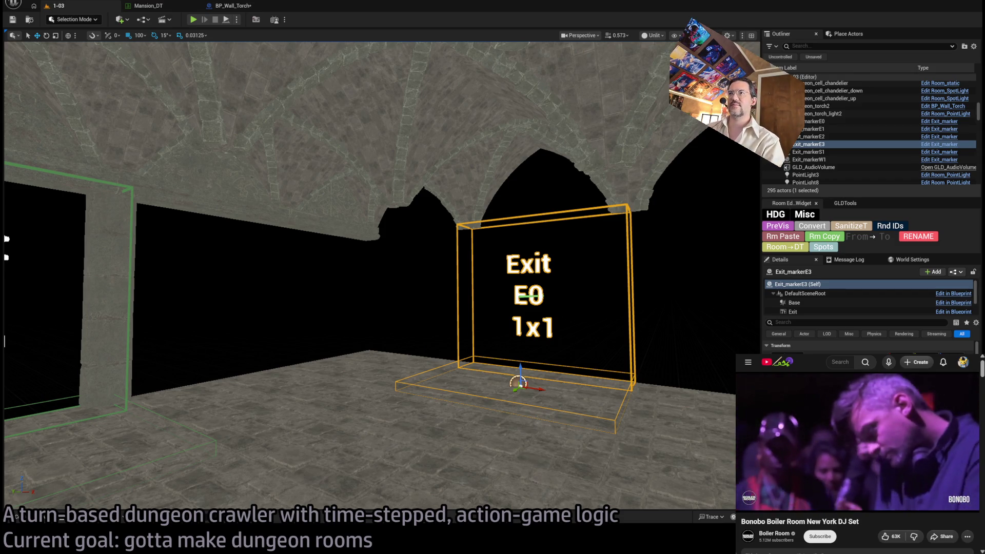
Step: Select wall SM_Wall_F_4x41 to the left of the S0 exit
key(w)
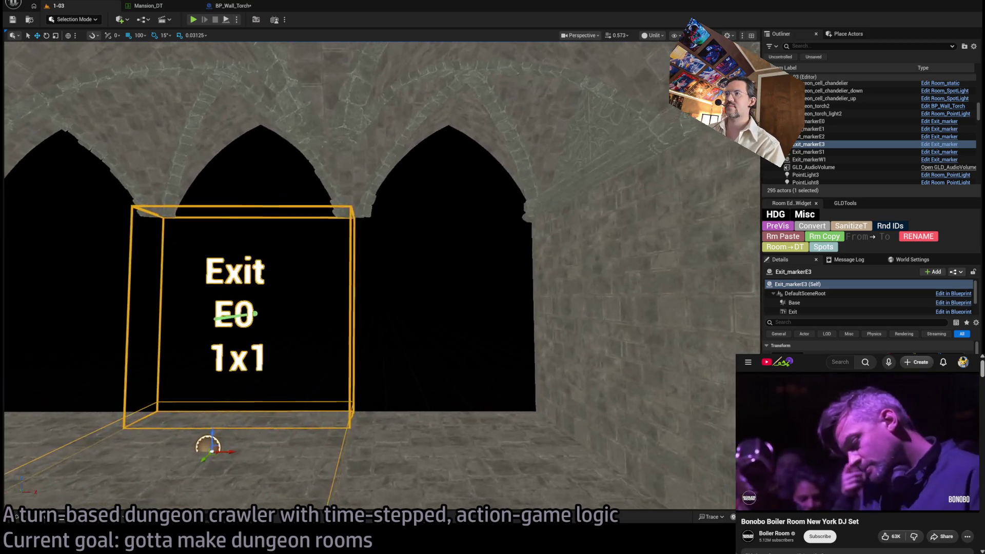
key(s)
key(a)
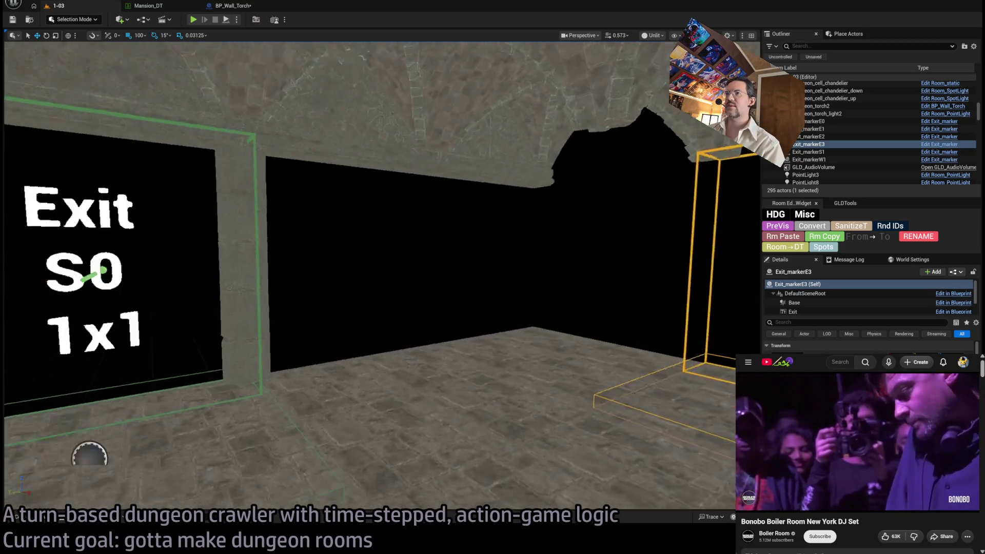
key(a)
click(305, 328)
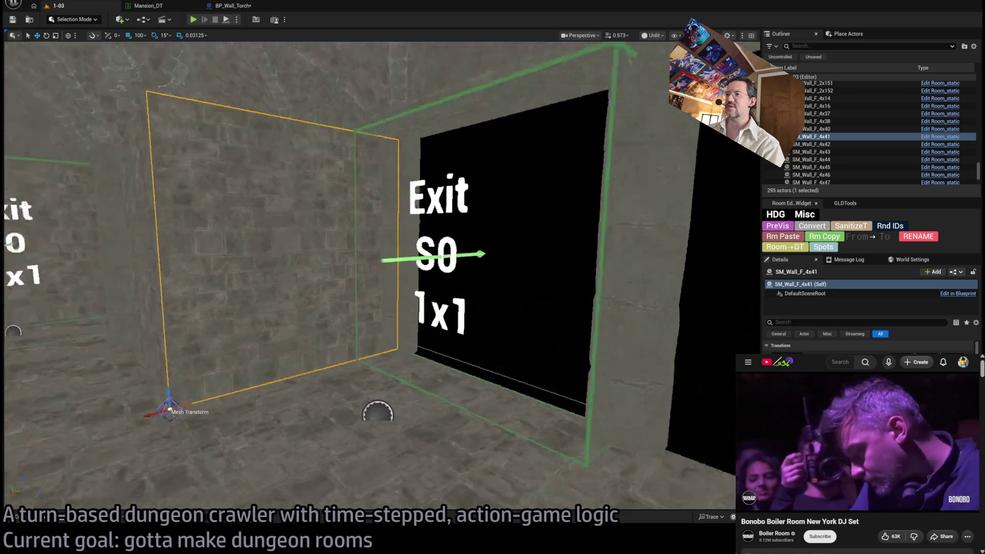
key(s)
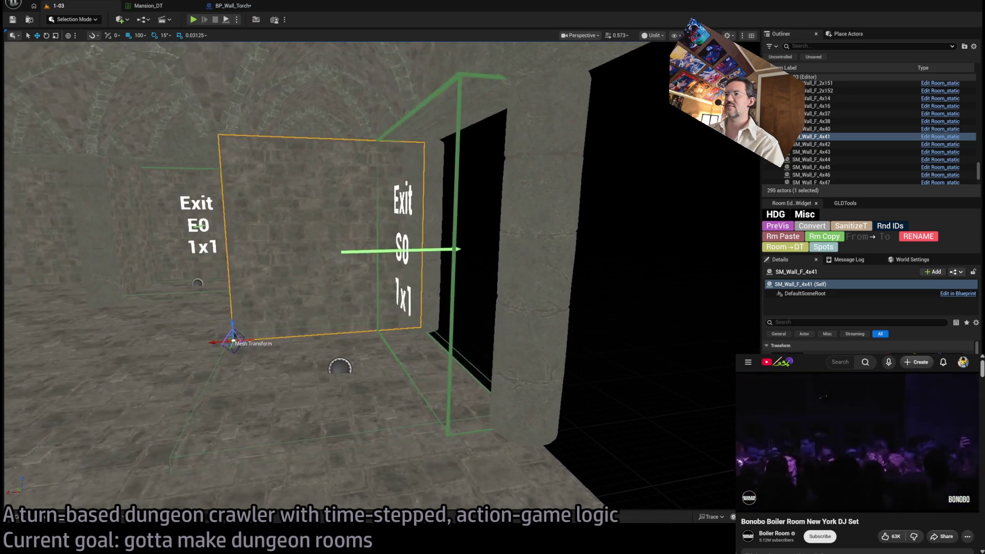
key(w)
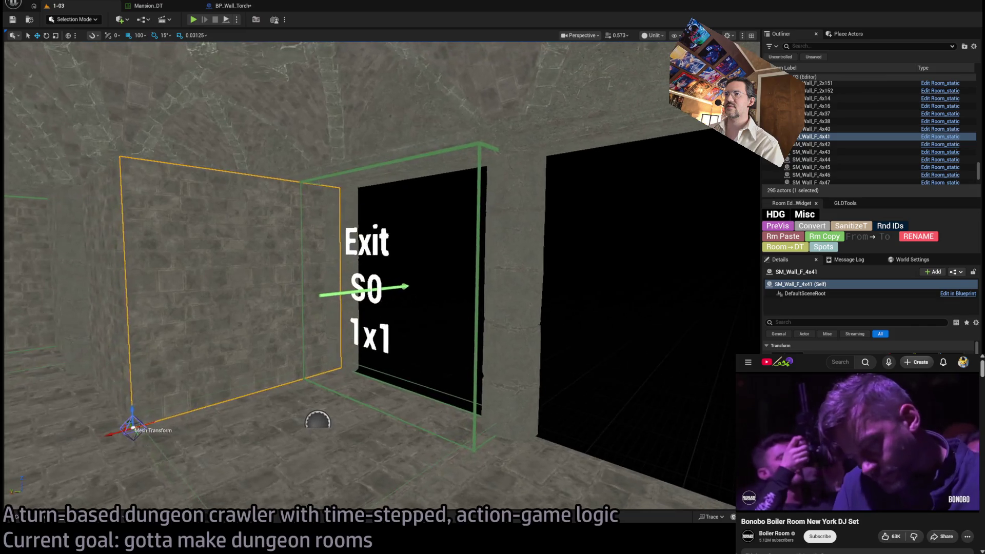
click(517, 320)
key(s)
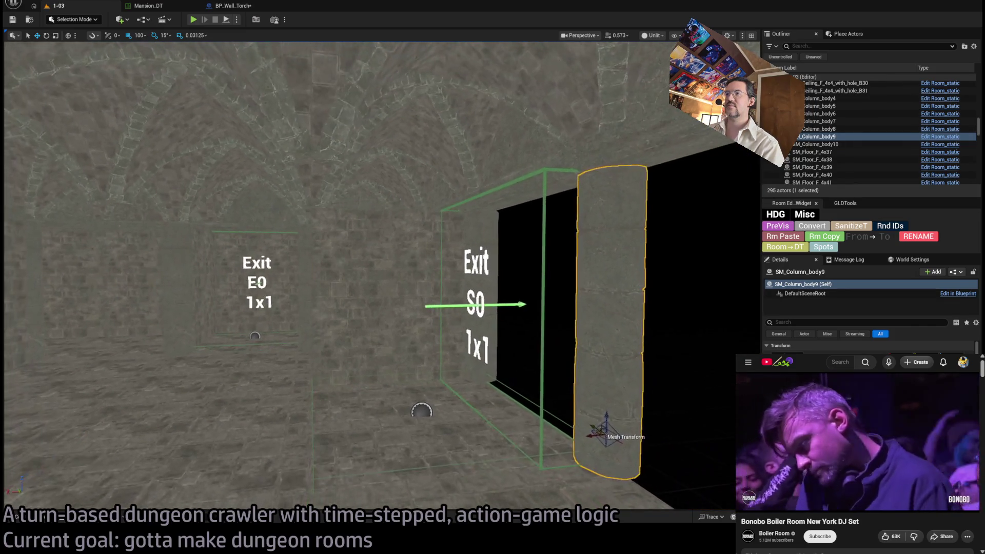
key(ctrl+z)
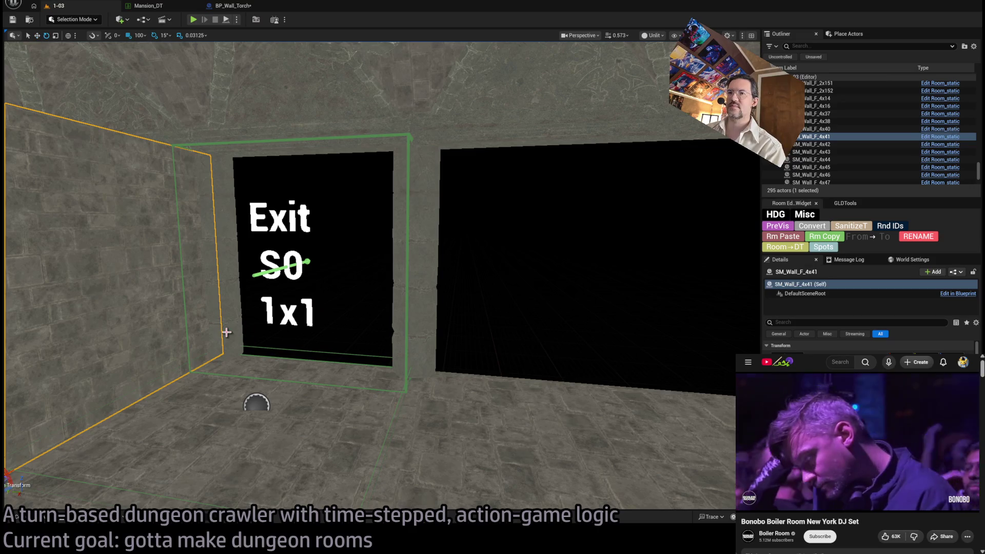
Step: Duplicate the wall as a copy turned 90°, creating SM_Wall_F_4x50
key(a)
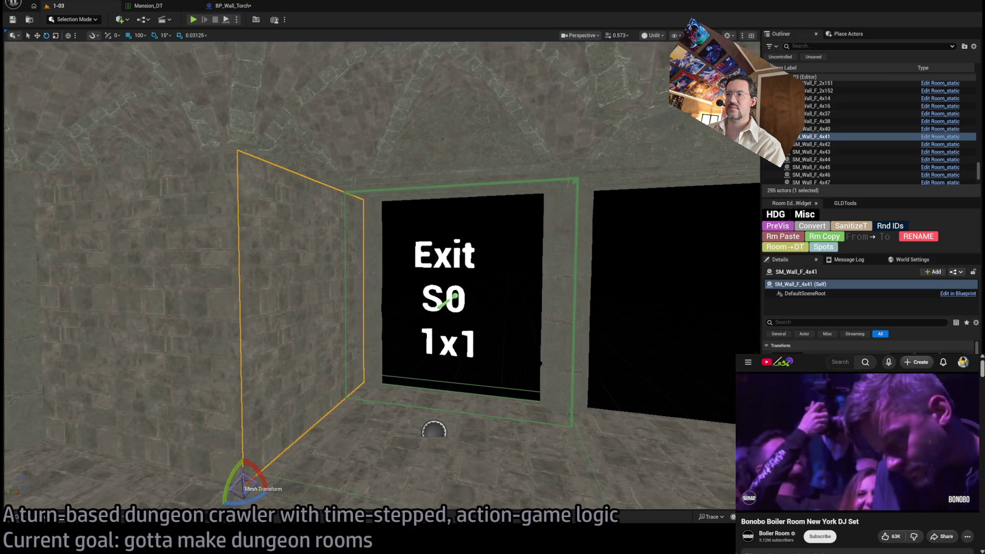
key(s)
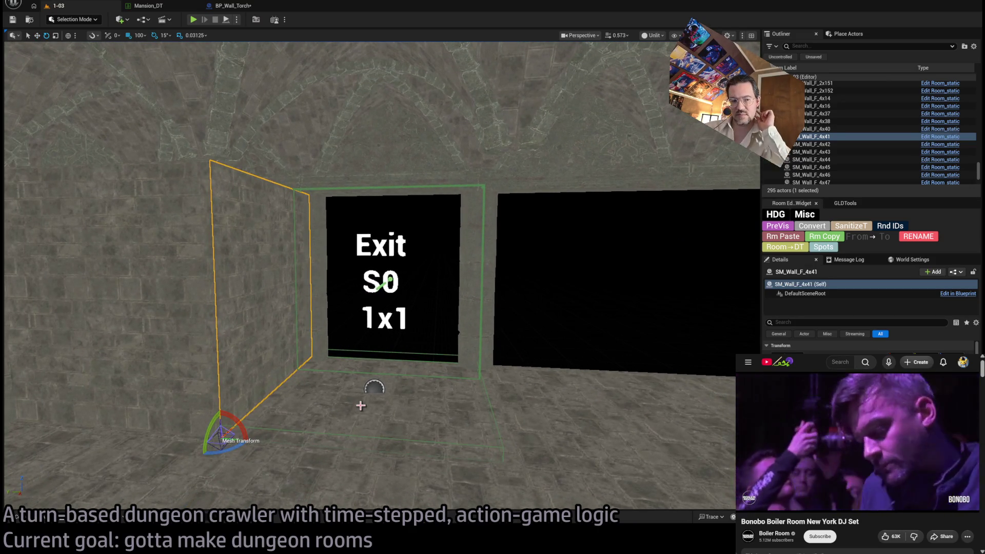
mouse_move(374, 387)
mouse_down()
mouse_move(275, 334)
mouse_move(502, 347)
mouse_up()
mouse_move(183, 412)
mouse_down()
mouse_move(148, 411)
mouse_move(182, 411)
mouse_up()
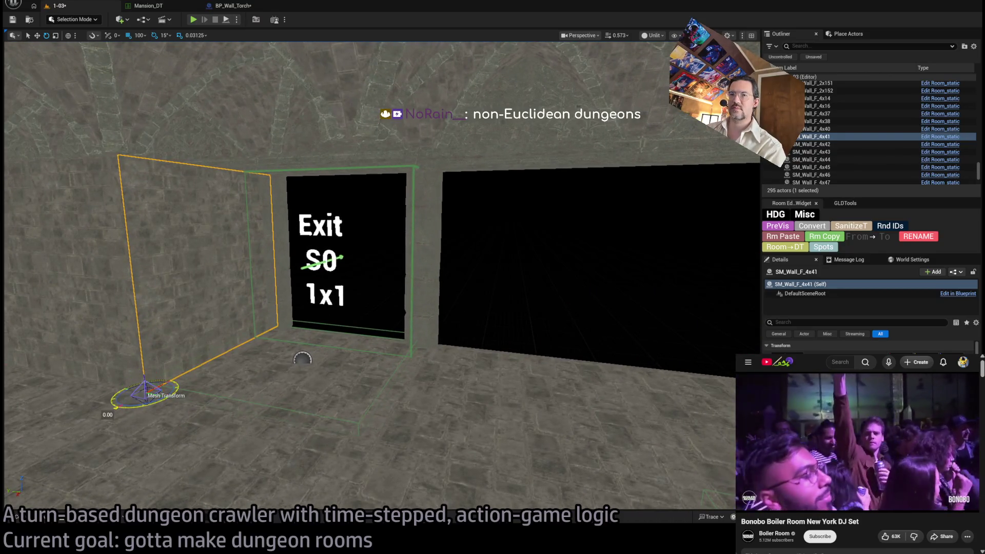
mouse_move(111, 406)
mouse_down()
mouse_move(116, 396)
mouse_move(455, 359)
mouse_move(422, 339)
mouse_move(457, 334)
mouse_move(308, 205)
mouse_up()
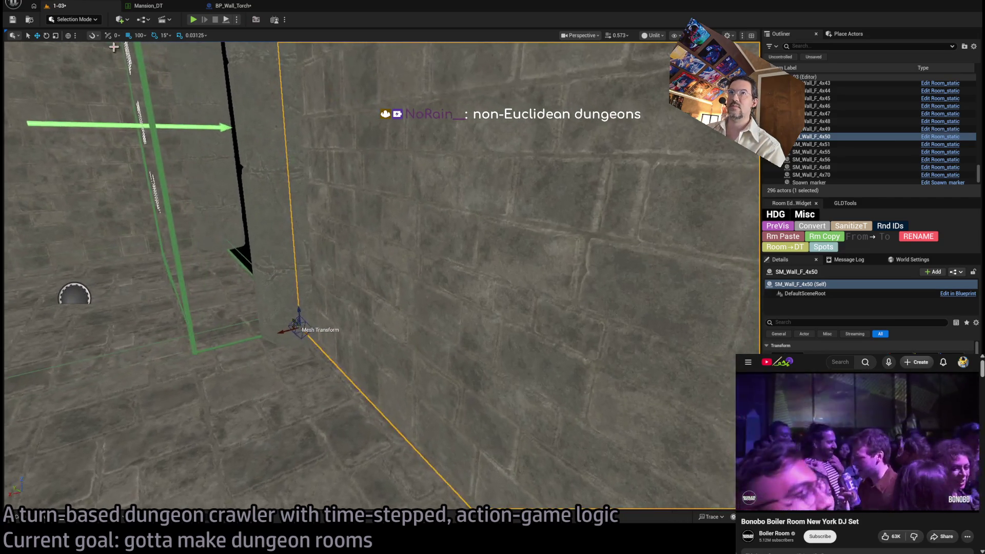
Step: Lower the grid snap from 100 to 10 and undo the new wall's last move
mouse_move(165, 81)
mouse_down()
mouse_move(400, 236)
mouse_move(347, 244)
mouse_move(128, 351)
mouse_move(193, 303)
mouse_move(184, 307)
mouse_move(447, 315)
mouse_move(330, 311)
mouse_move(492, 245)
mouse_move(480, 252)
mouse_up()
key([)
key(e)
key(w)
key(ctrl+z)
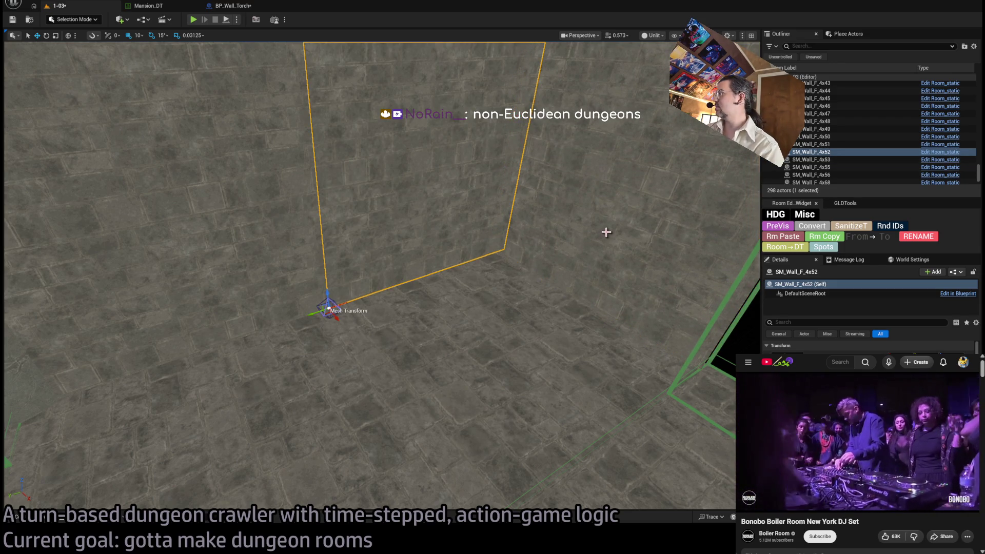
key(f)
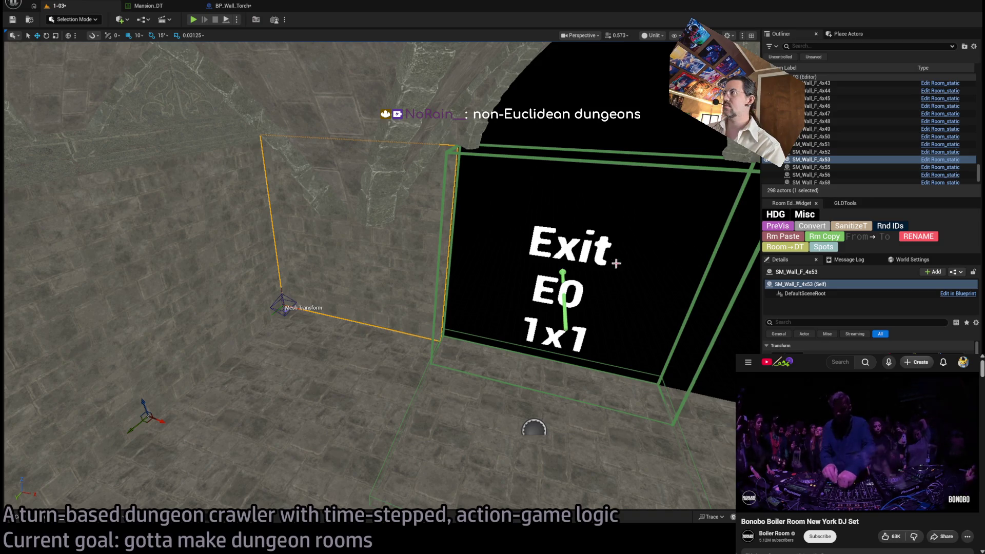
Step: Delete wall SM_Wall_F_4x53 and duplicate SM_Wall_F_4x52 as a copy turned 90 degrees
click(812, 285)
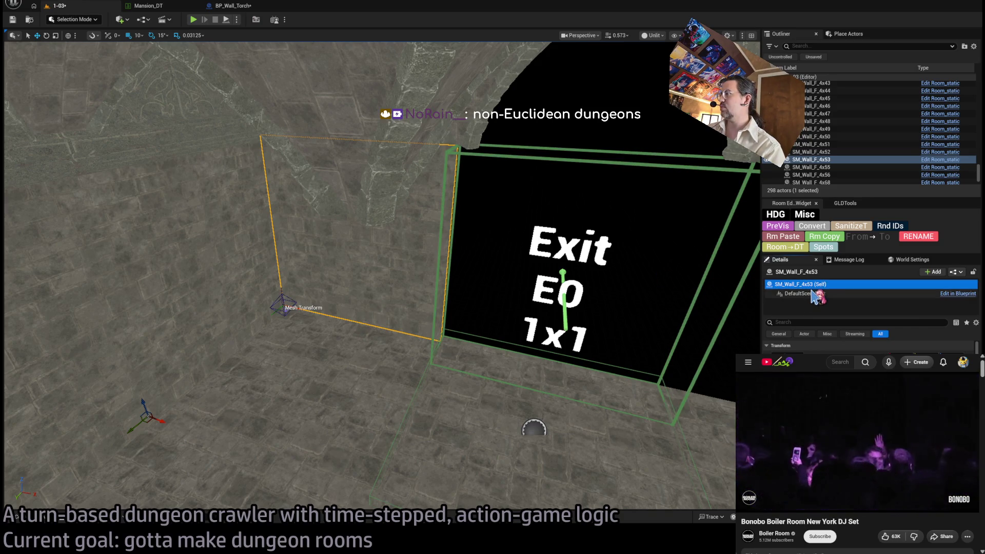
key(Delete)
click(239, 333)
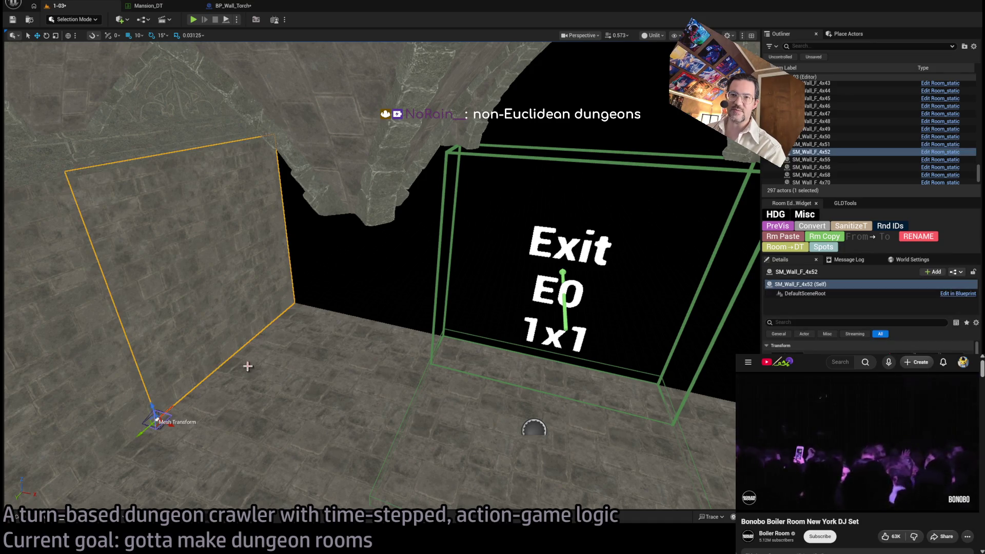
key(ctrl+d)
key(e)
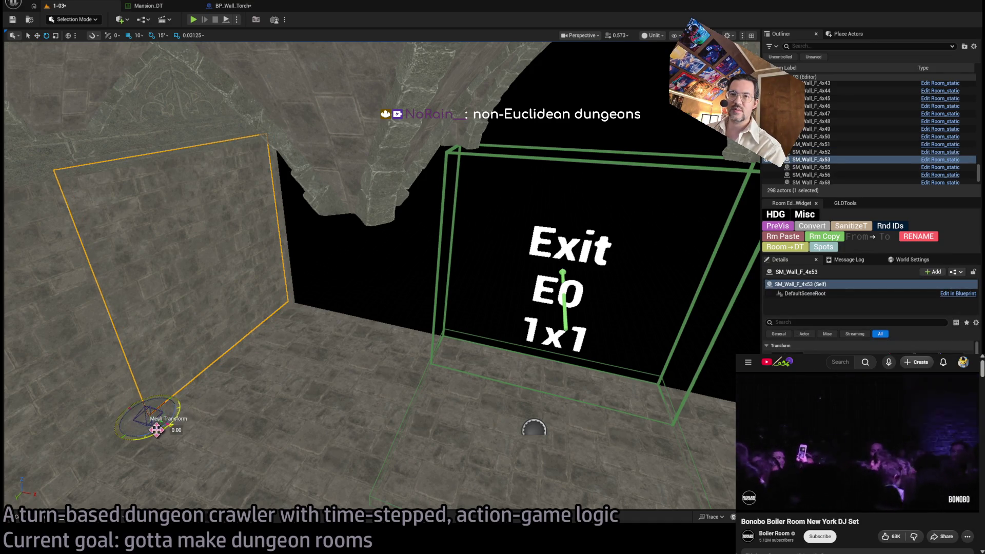
mouse_move(159, 434)
mouse_down()
mouse_move(154, 426)
mouse_move(308, 300)
mouse_move(307, 359)
mouse_move(329, 319)
mouse_up()
Step: Slide the new wall against the E0 exit frame and select the wall bar above the arches
key(w)
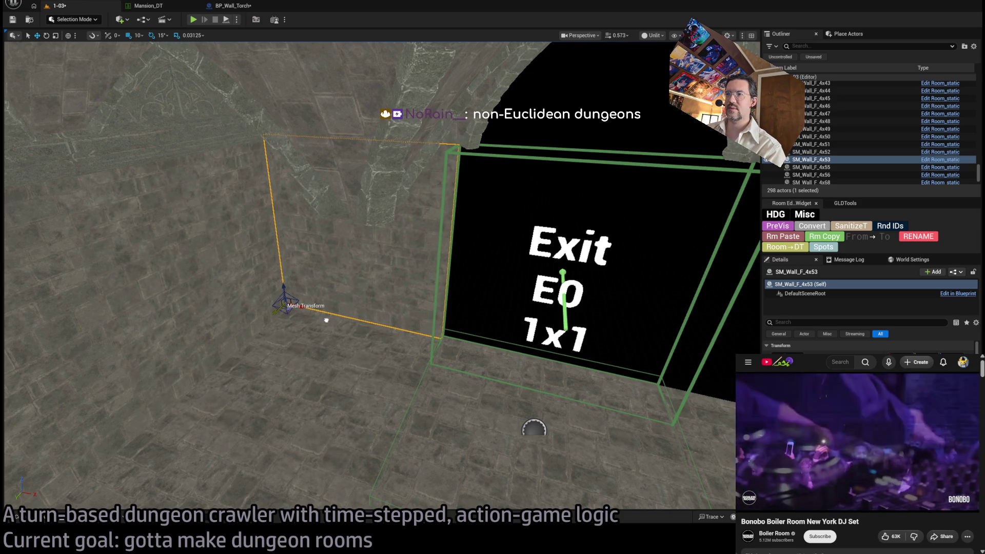
mouse_move(326, 320)
mouse_down()
mouse_move(589, 369)
mouse_move(378, 396)
mouse_move(341, 391)
mouse_move(409, 387)
mouse_up()
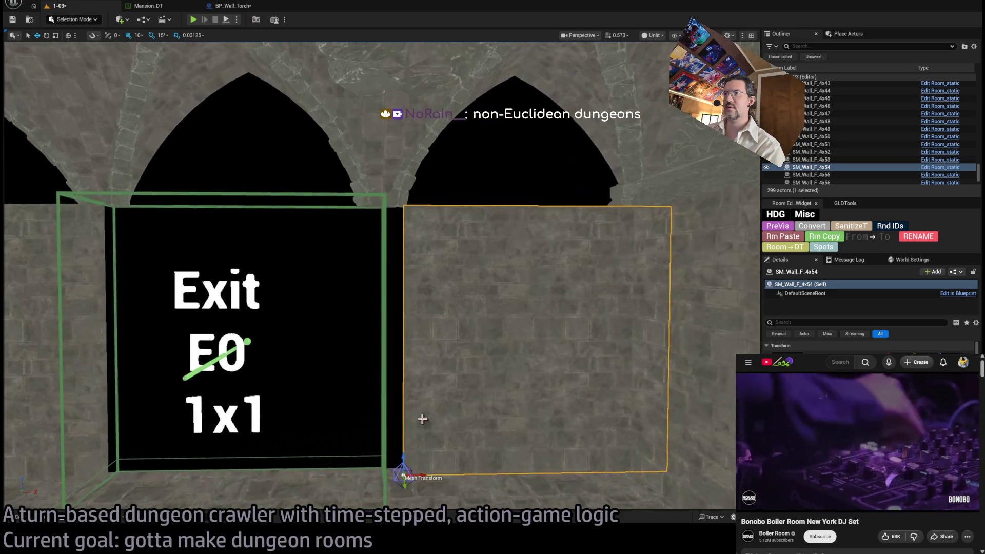
mouse_move(402, 466)
mouse_down()
mouse_move(389, 473)
mouse_move(359, 456)
mouse_move(307, 452)
mouse_move(308, 390)
mouse_move(308, 411)
mouse_move(348, 411)
mouse_move(359, 431)
mouse_move(359, 452)
mouse_move(338, 467)
mouse_move(338, 451)
mouse_move(527, 297)
mouse_up()
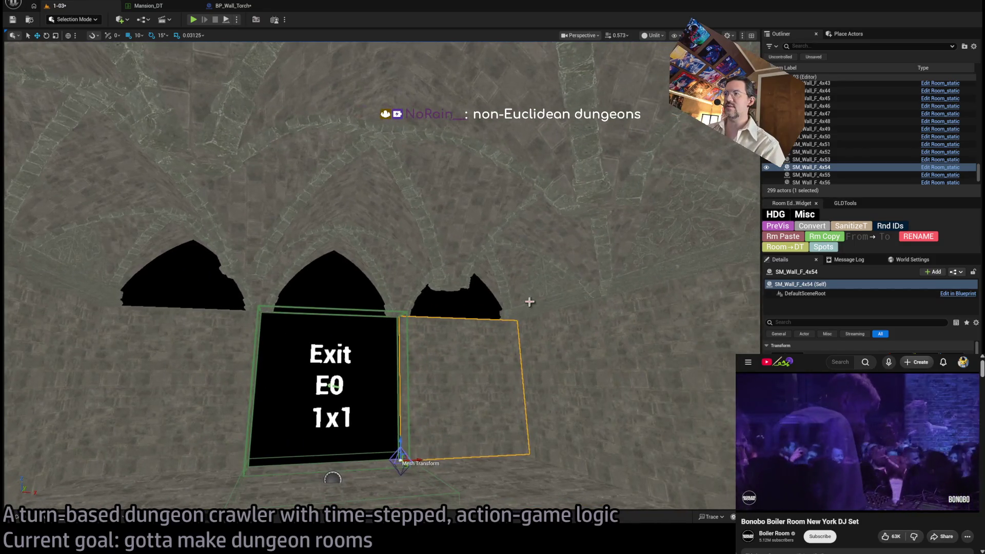
click(523, 303)
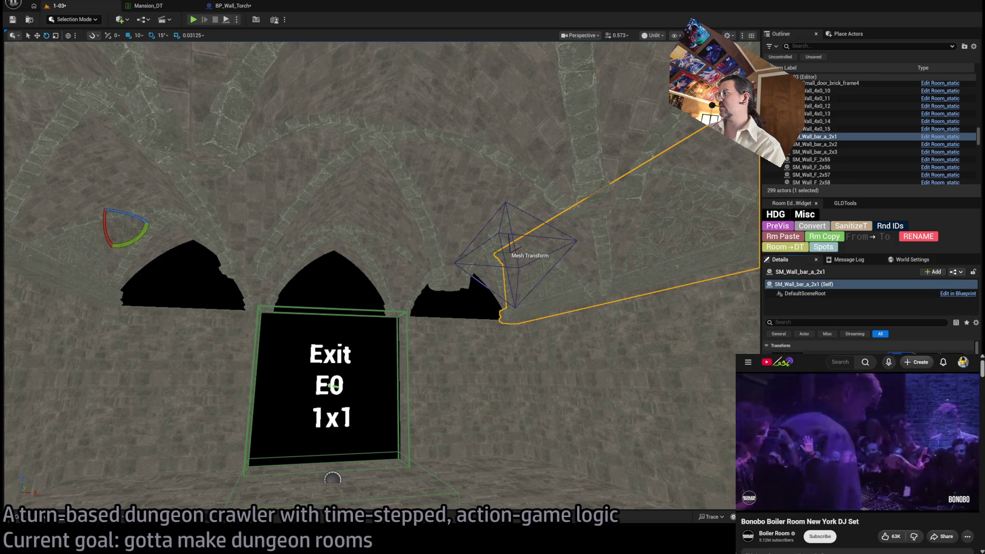
Step: Switch the selection between wall bars SM_Wall_bar_a_2x1, SM_Wall_bar_a_2x2 and their root components
click(842, 293)
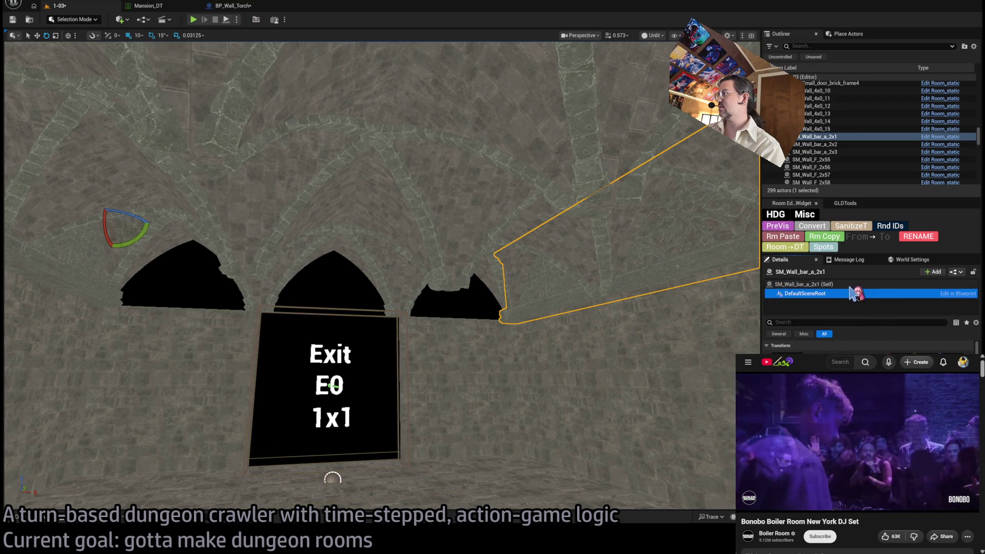
click(844, 284)
click(843, 292)
click(844, 284)
click(846, 294)
click(846, 284)
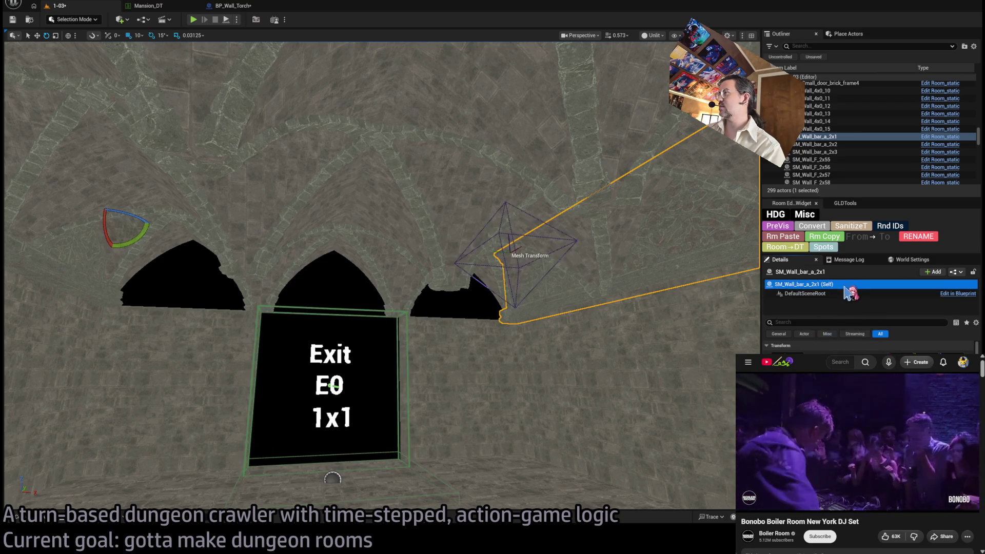
click(849, 294)
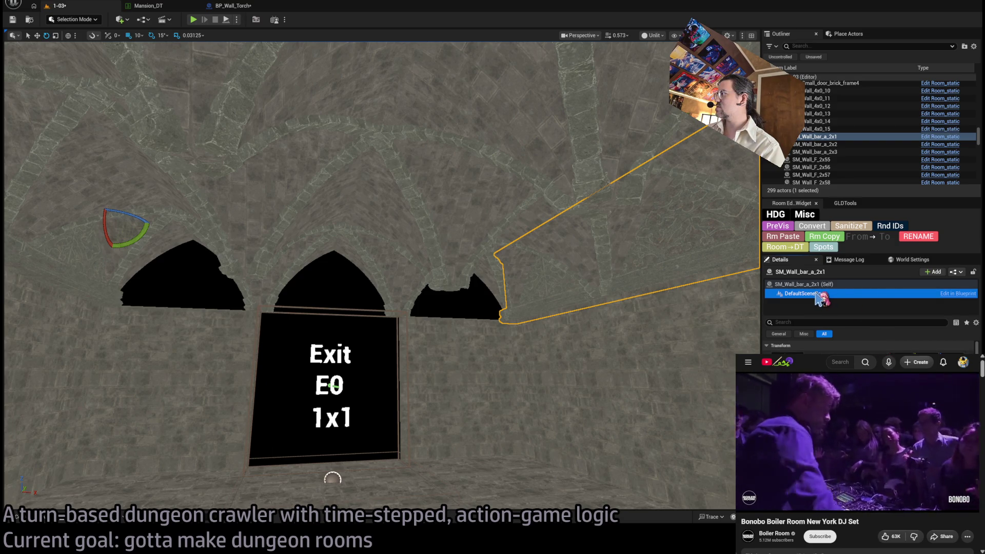
click(820, 136)
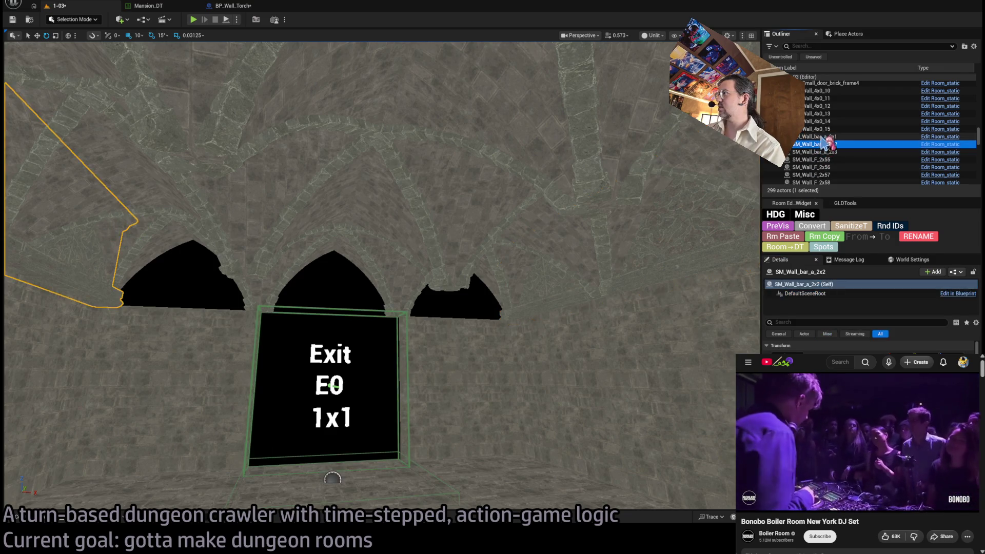
click(826, 145)
key(Up)
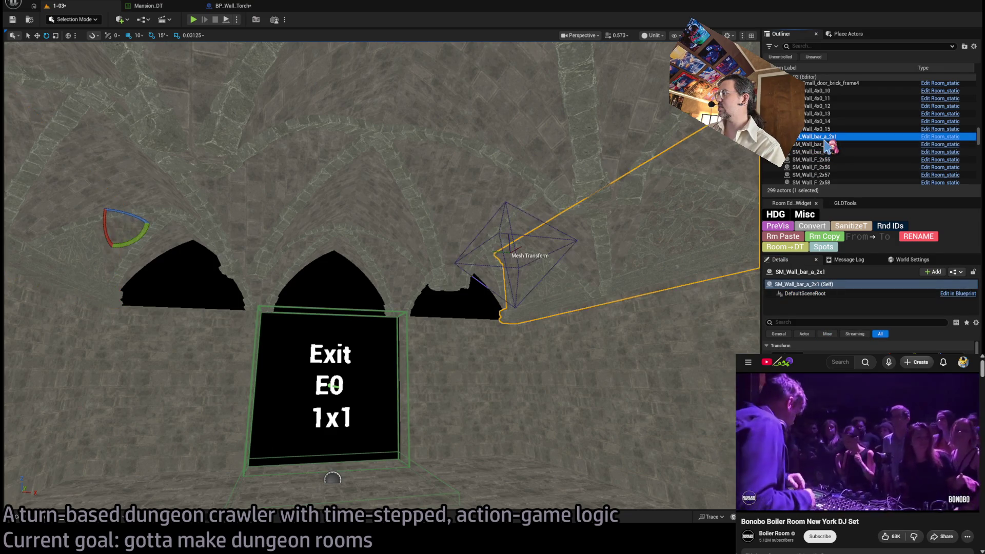
click(828, 144)
click(828, 137)
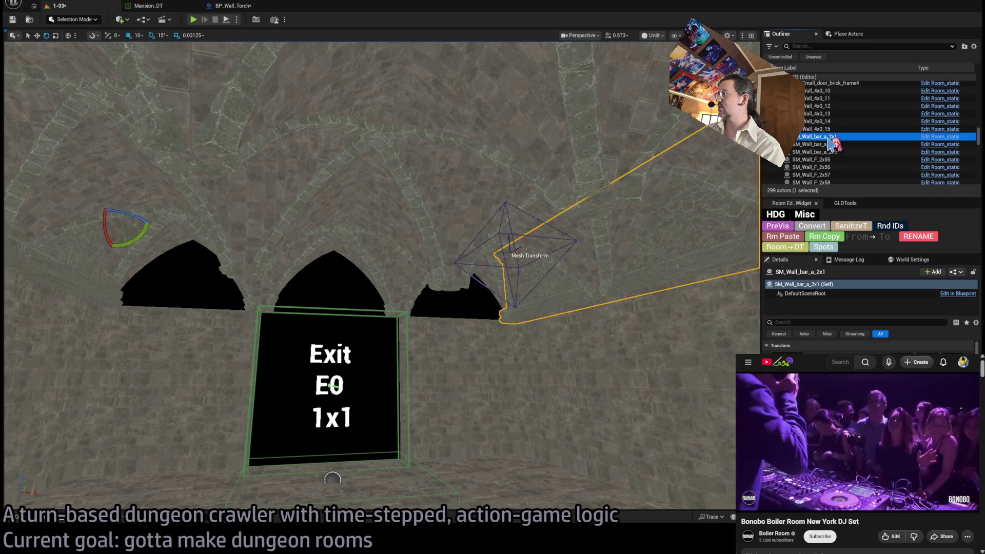
click(818, 295)
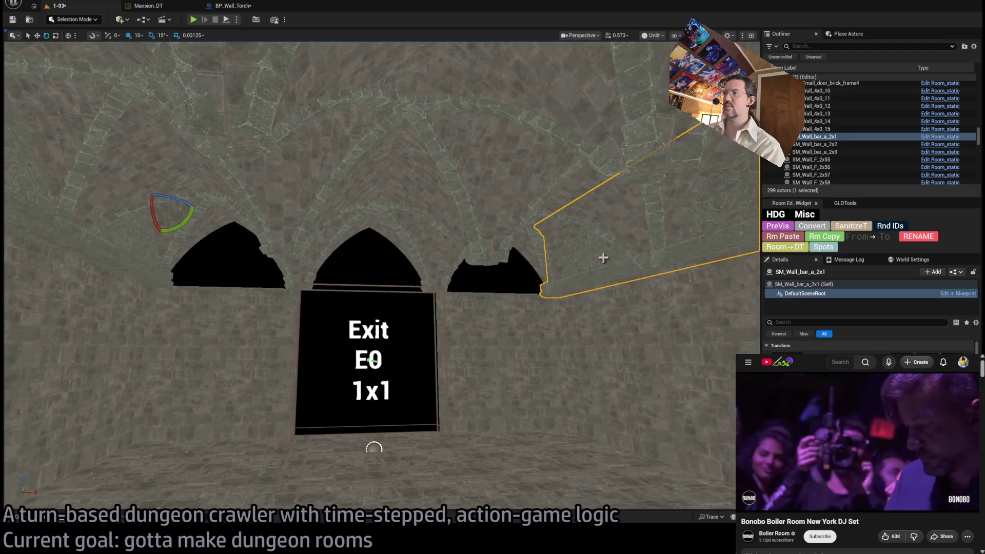
Step: Reselect wall bar SM_Wall_bar_a_2x1 above the arches, rotate it −30°, then delete it
click(574, 253)
click(505, 288)
click(530, 253)
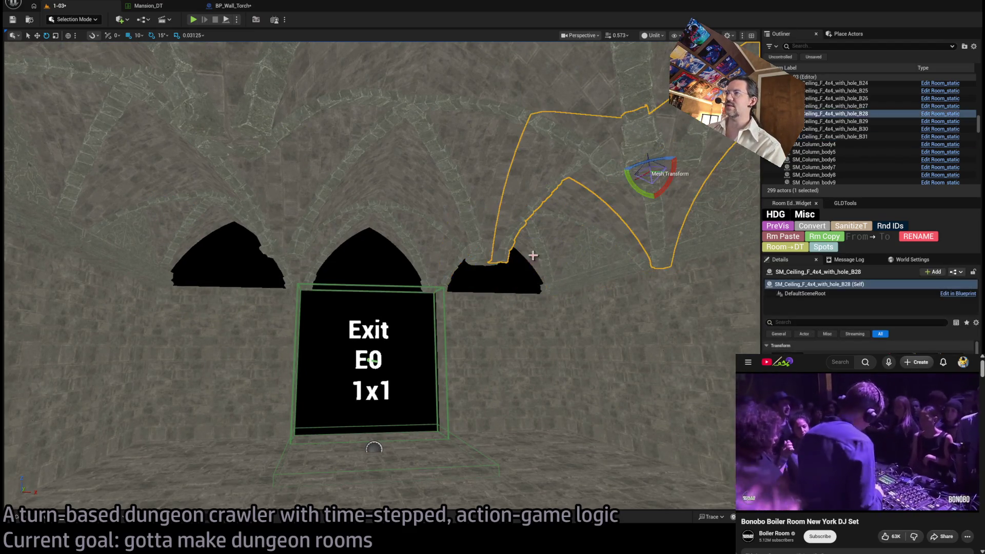
click(608, 263)
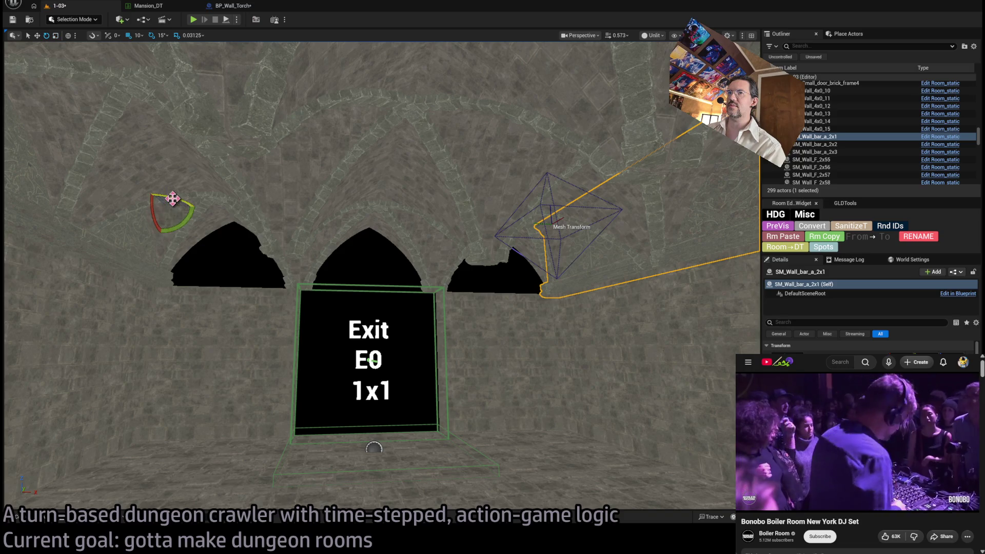
drag(171, 205, 330, 216)
key(Delete)
Step: Duplicate SM_Wall_bar_a_2x2 as a copy turned 90 degrees, creating SM_Wall_bar_a_2x4
click(231, 233)
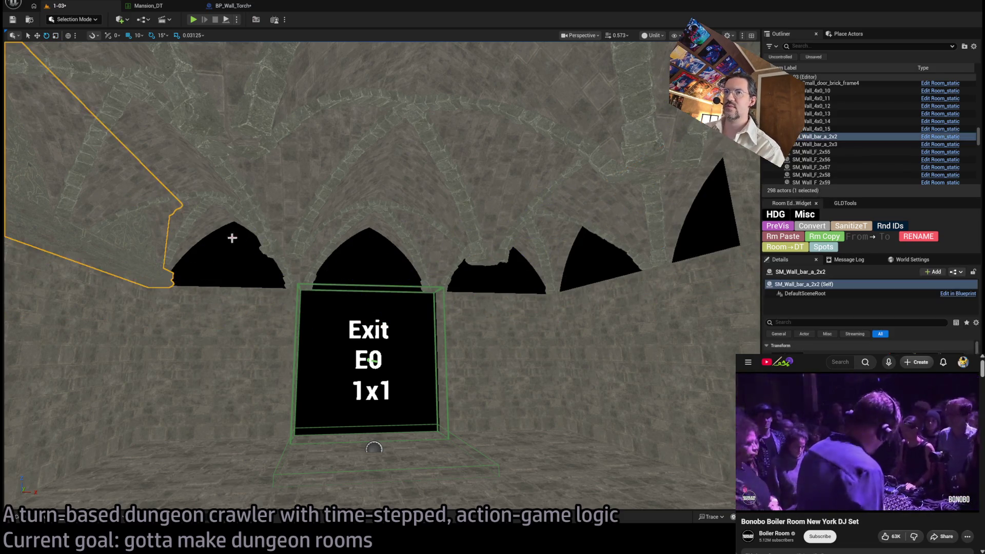
key(f)
drag(198, 235, 207, 238)
key(w)
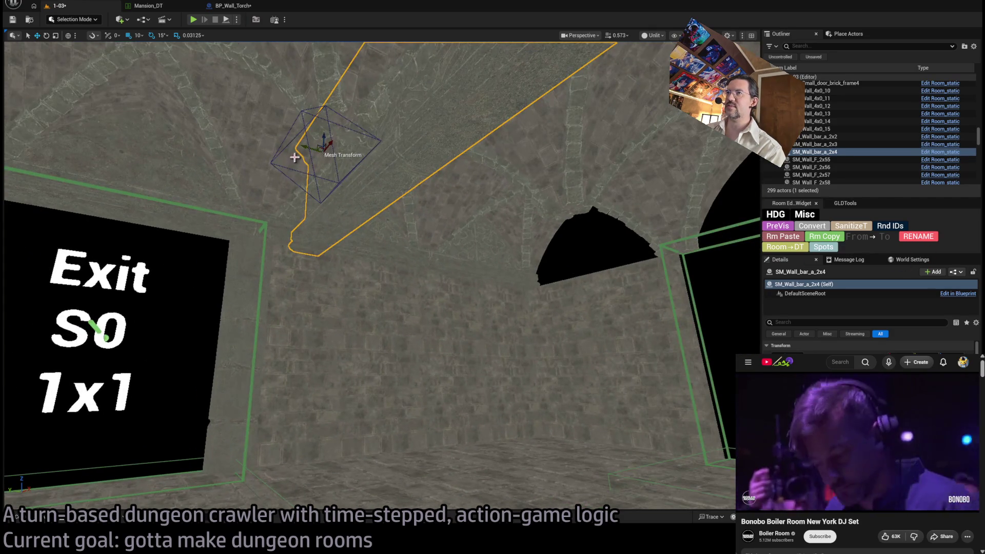
Step: Slide the rotated wall bar SM_Wall_bar_a_2x4 into line along the wall above Exit E0
mouse_move(306, 148)
mouse_down()
mouse_move(560, 220)
mouse_move(514, 220)
mouse_up()
drag(461, 156, 428, 165)
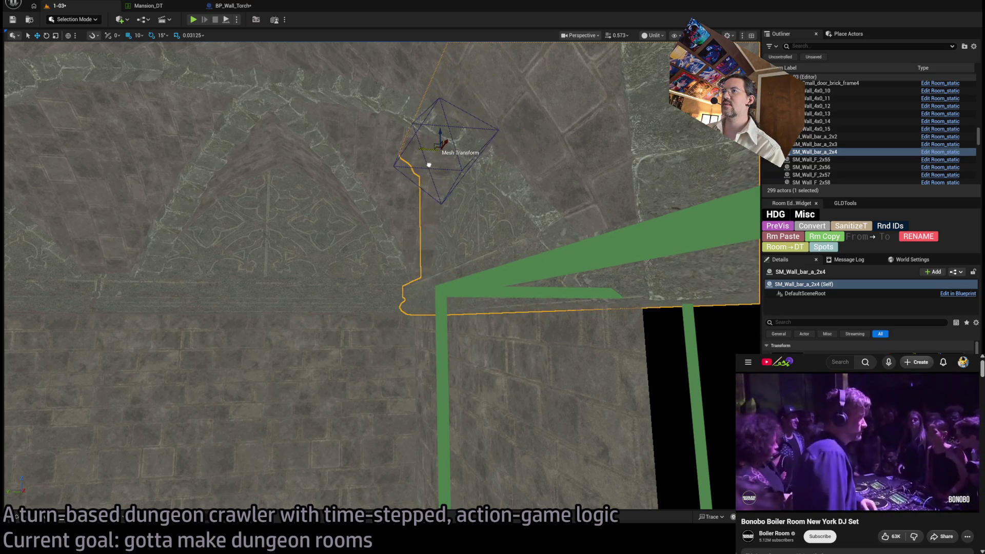
scroll(429, 165, up, 5)
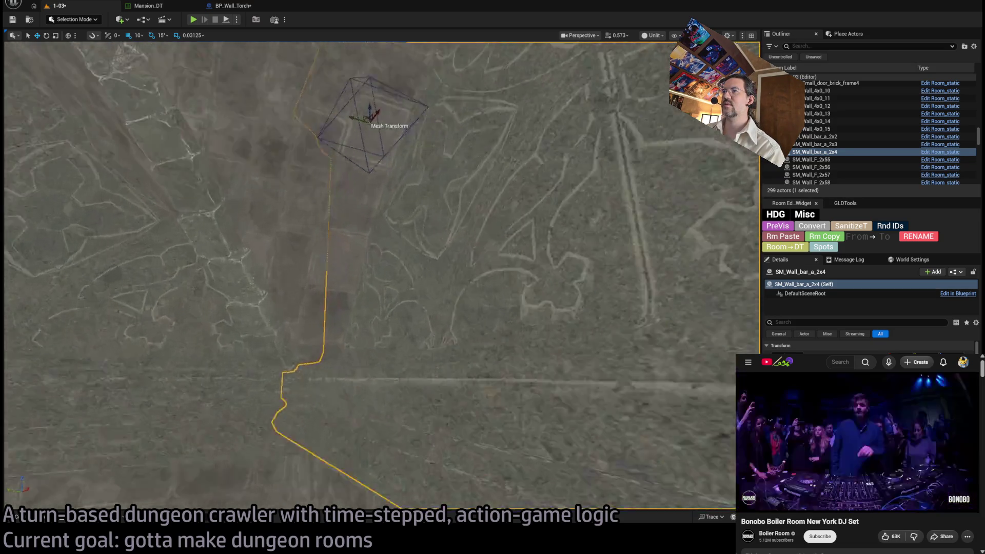
scroll(429, 165, down, 5)
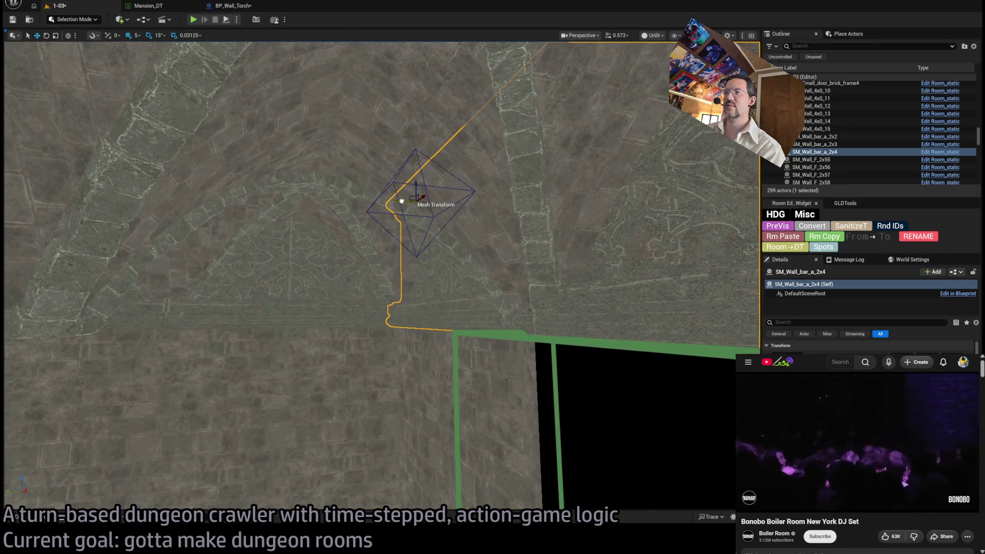
Step: Alt-drag a 90-degree rotated copy of the wall bar, creating SM_Wall_bar_a_2x5
mouse_move(401, 200)
mouse_down()
mouse_move(338, 277)
mouse_move(299, 356)
mouse_up()
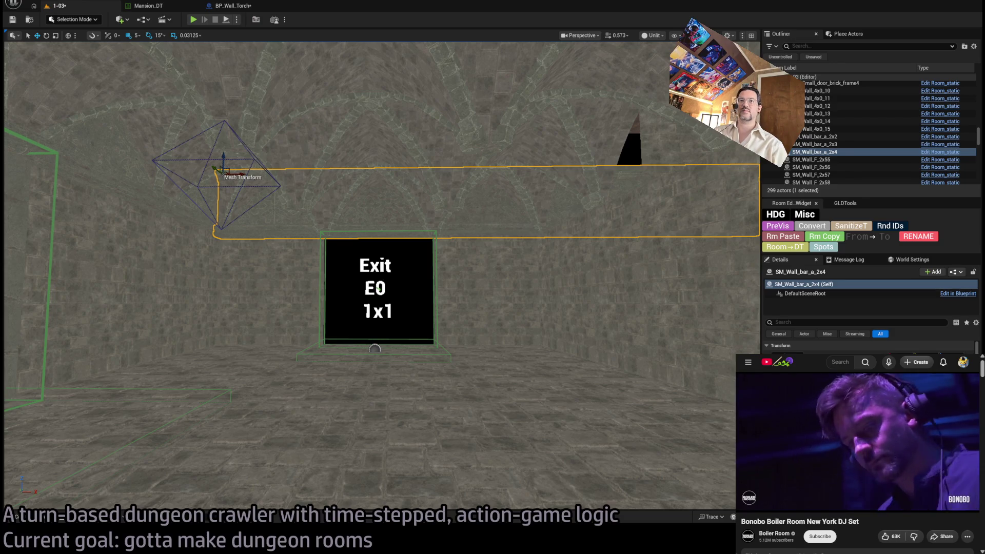
drag(298, 256, 323, 263)
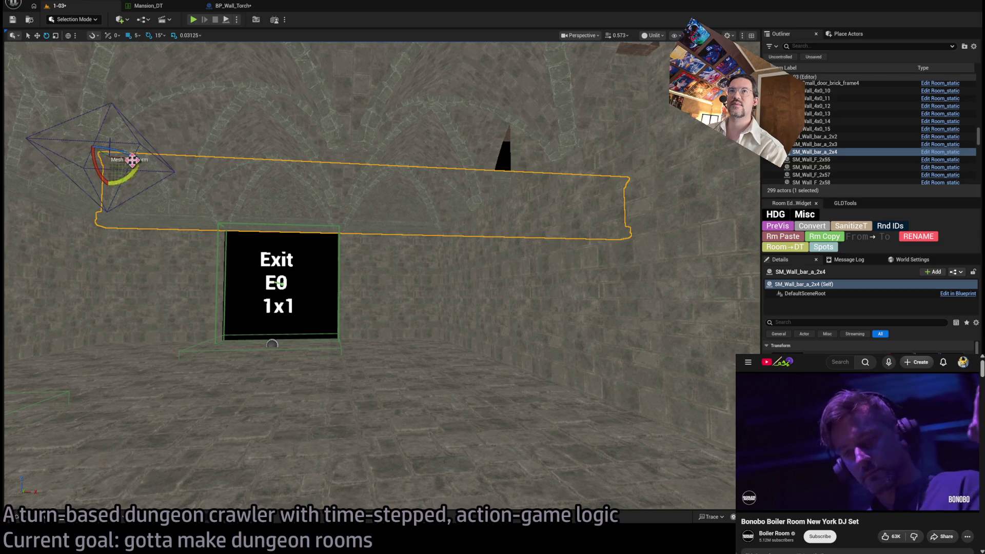
mouse_move(102, 152)
mouse_down()
mouse_move(563, 171)
mouse_move(451, 167)
mouse_move(467, 176)
mouse_move(458, 178)
mouse_up()
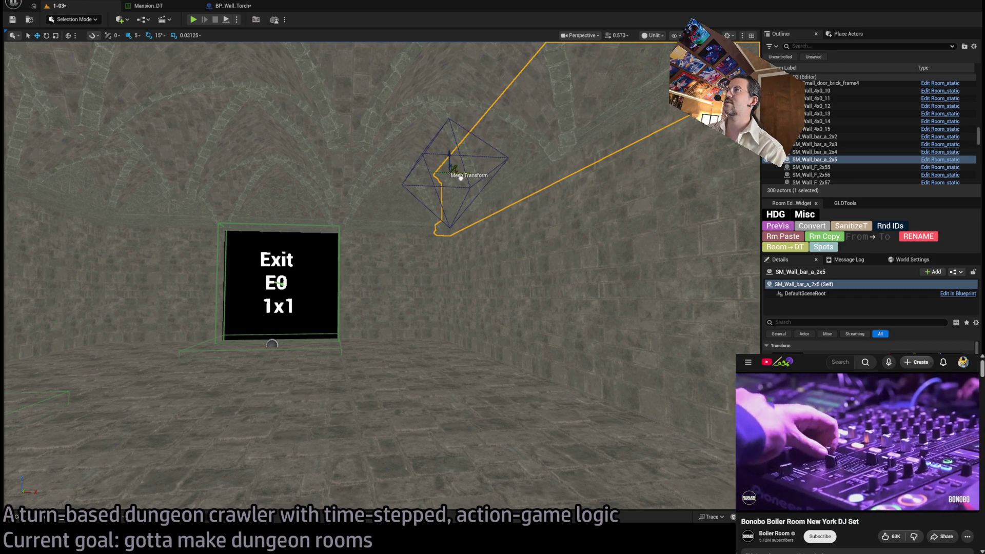
scroll(501, 202, up, 10)
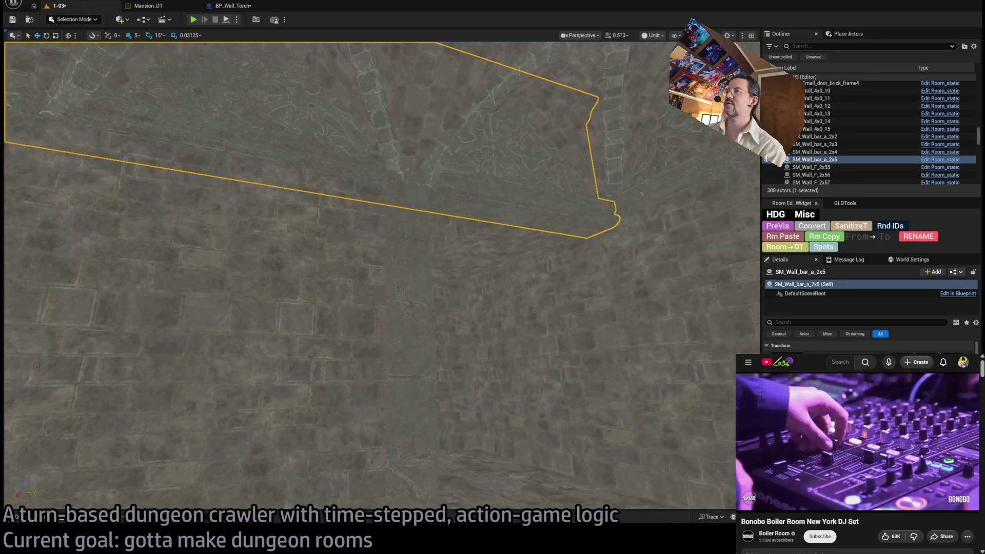
scroll(501, 202, down, 10)
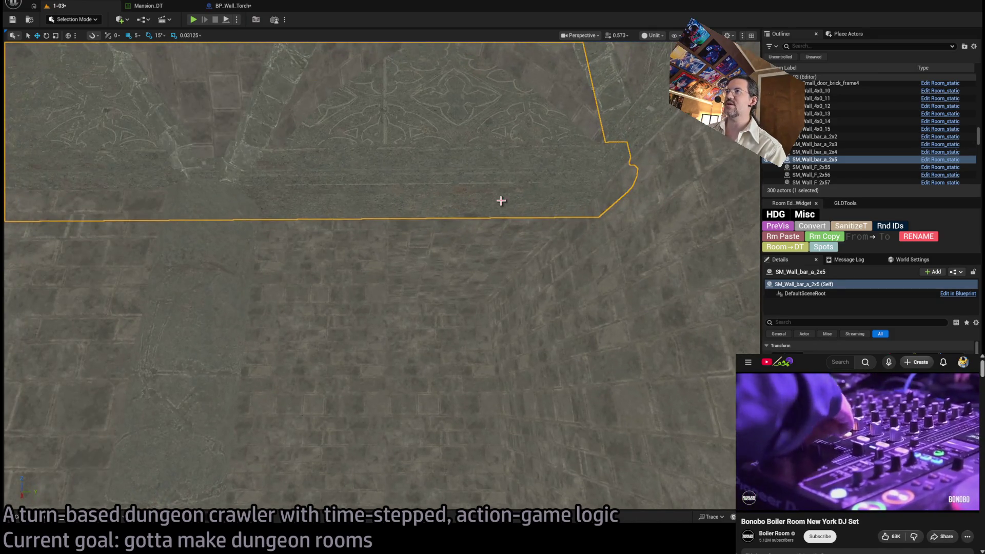
drag(517, 209, 490, 149)
mouse_move(536, 301)
mouse_down()
mouse_move(533, 292)
mouse_move(523, 318)
mouse_move(536, 300)
mouse_up()
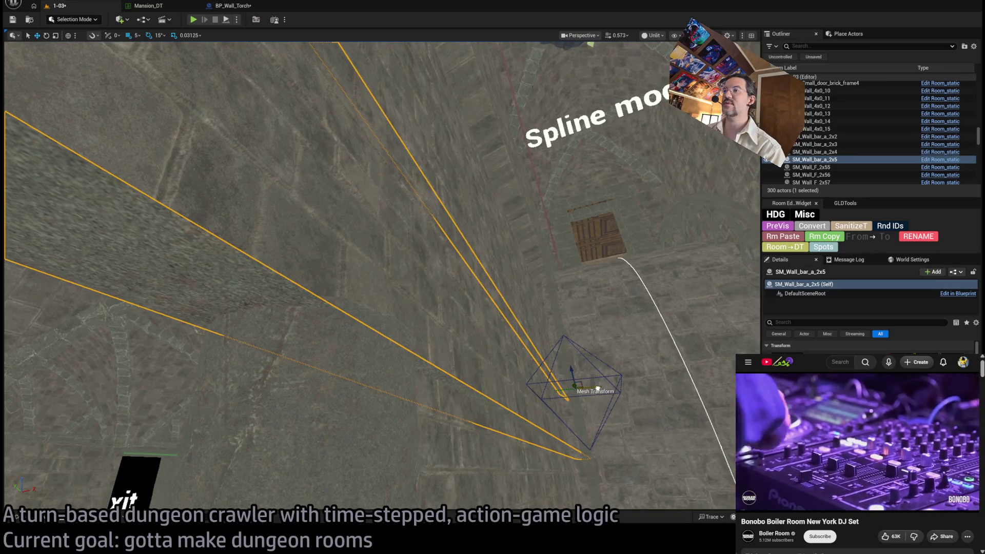
drag(597, 389, 463, 440)
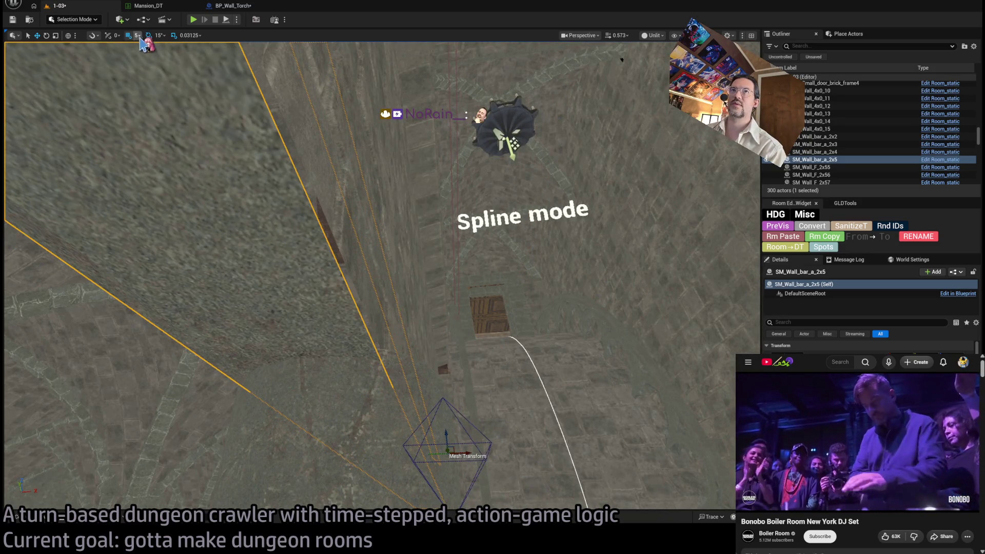
drag(172, 67, 58, 395)
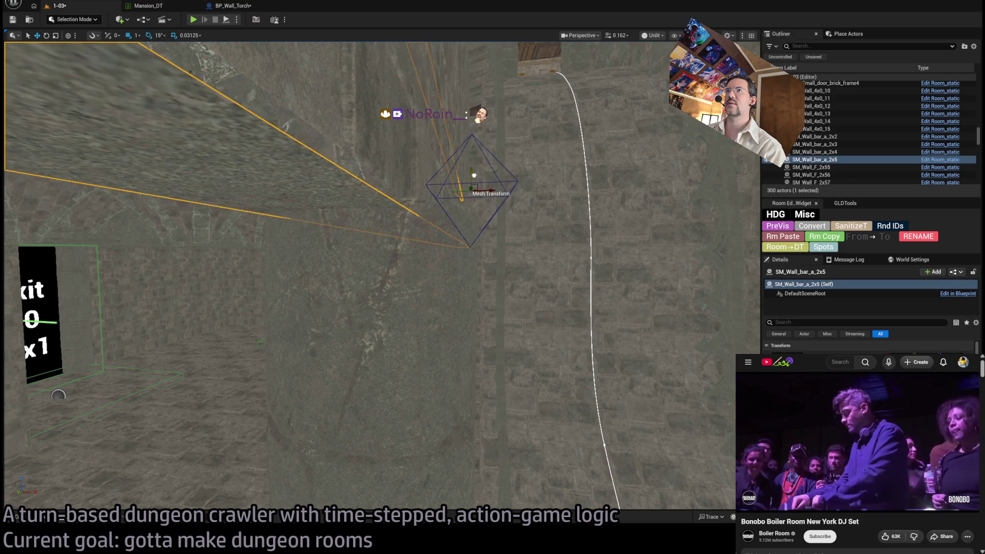
mouse_move(58, 395)
mouse_down()
mouse_move(68, 352)
mouse_move(72, 365)
mouse_move(139, 381)
mouse_move(170, 385)
mouse_move(202, 369)
mouse_move(268, 397)
mouse_move(287, 390)
mouse_up()
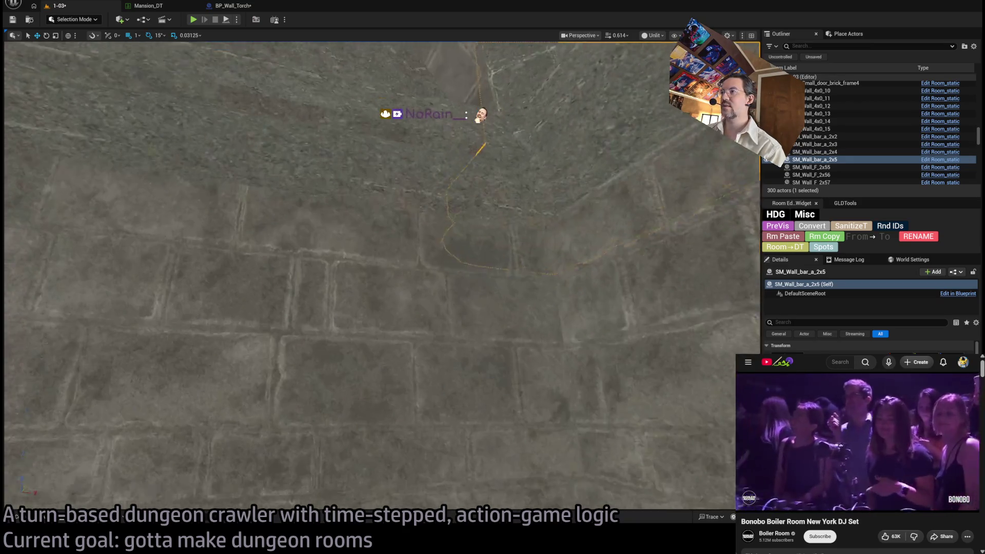
scroll(380, 277, down, 3)
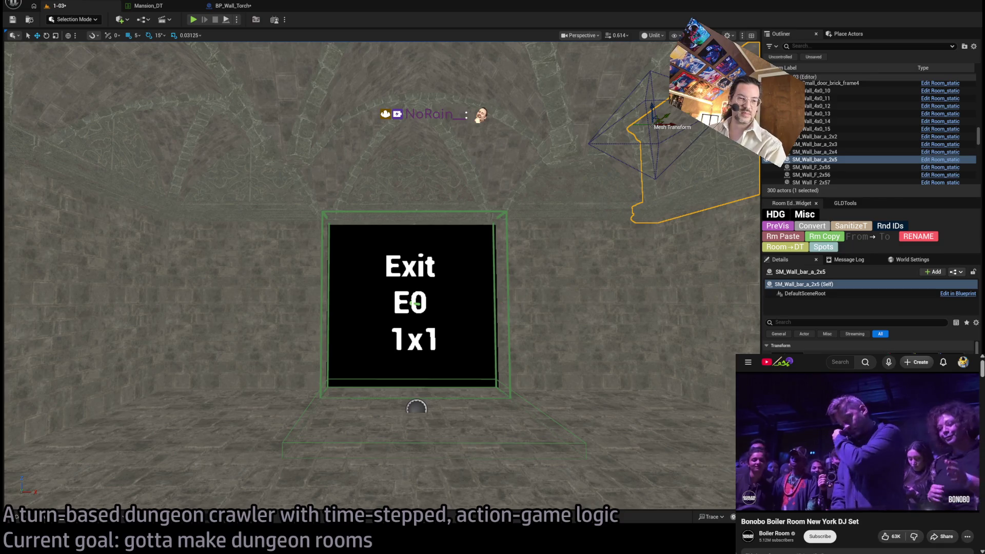
mouse_move(380, 277)
mouse_down()
mouse_move(431, 277)
mouse_move(359, 261)
mouse_move(359, 236)
mouse_move(354, 267)
mouse_move(400, 244)
mouse_move(506, 268)
mouse_up()
Step: Select wall SM_Wall_F_4x56 behind the exit, deleting it and then restoring it with undo
click(477, 340)
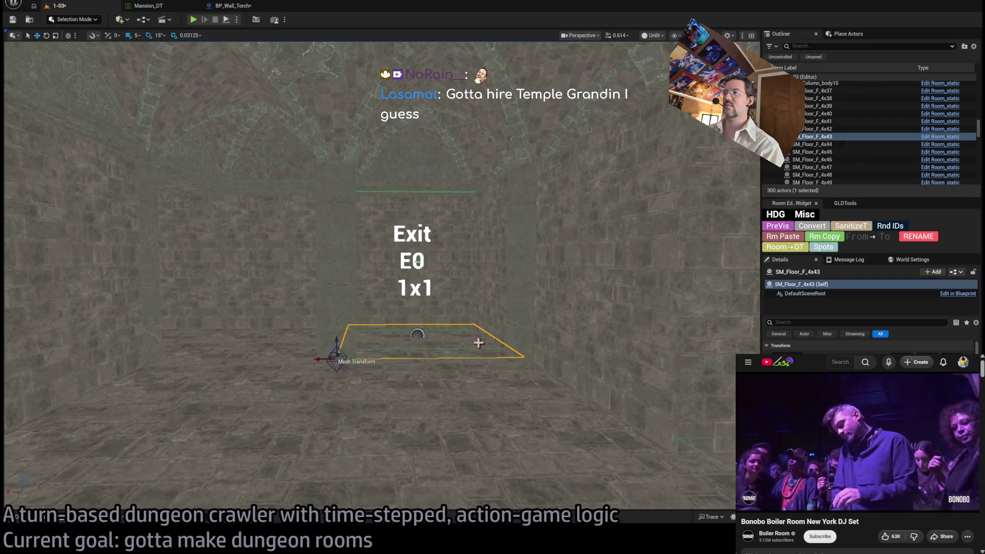
click(463, 305)
key(Delete)
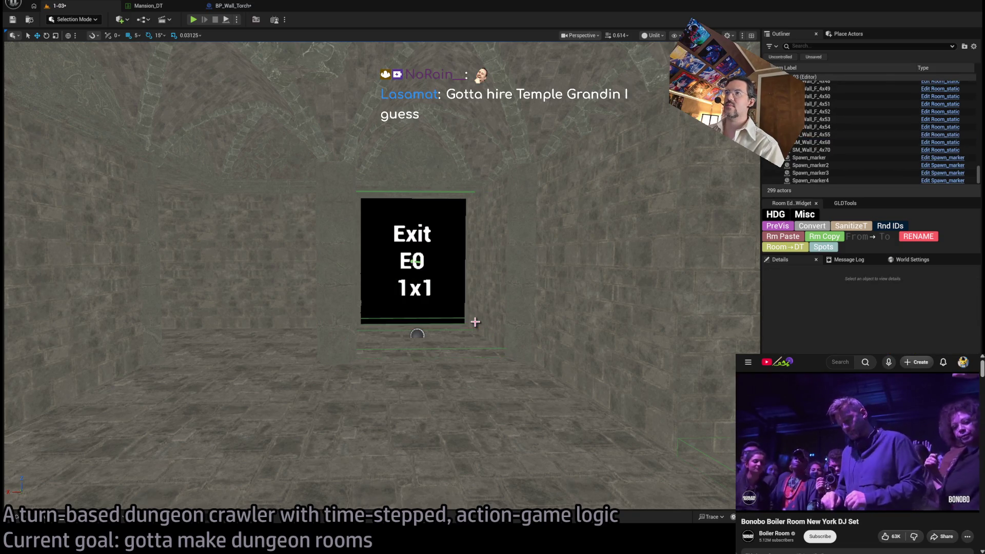
key(ctrl+z)
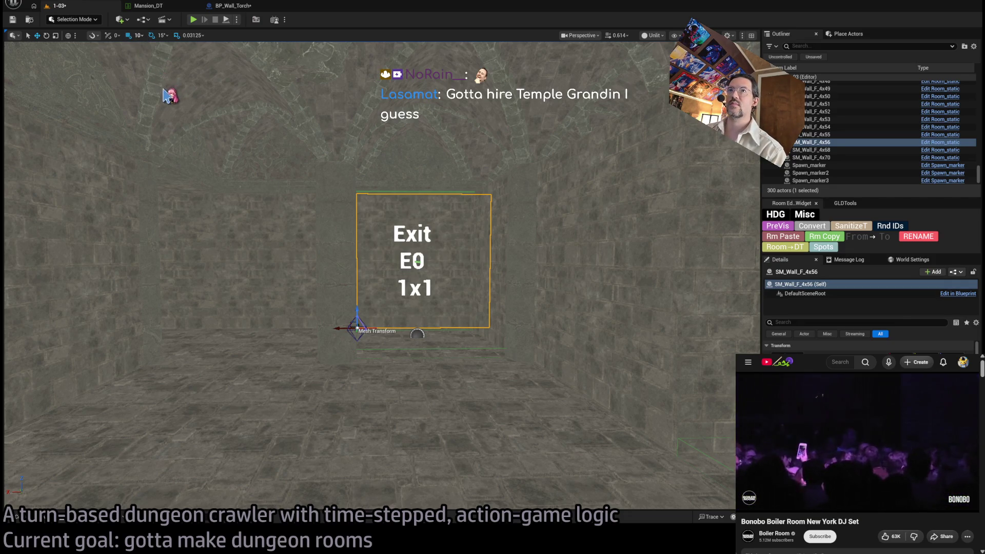
Step: Set grid snap to 50 and shift SM_Wall_F_4x56 right and down into place
key(])
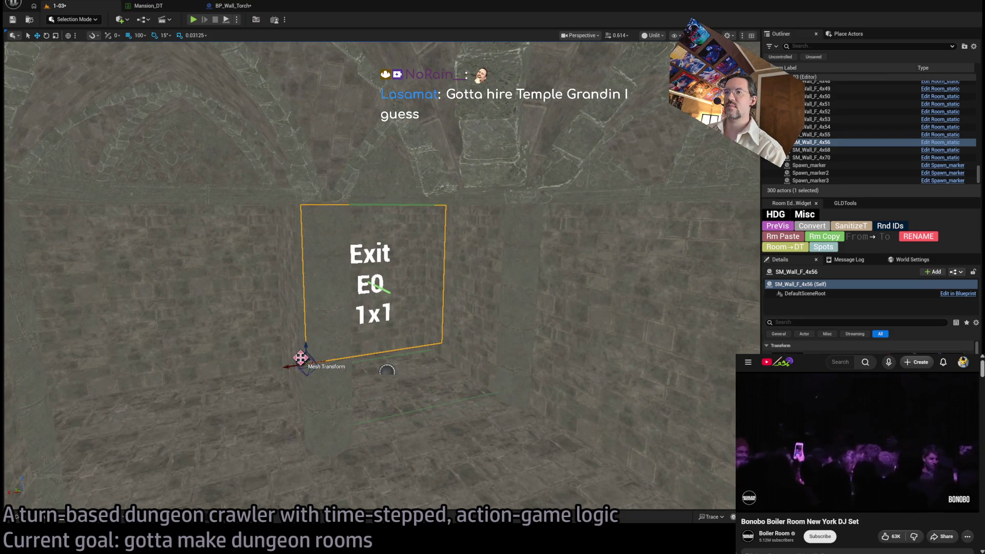
scroll(301, 358, up, 3)
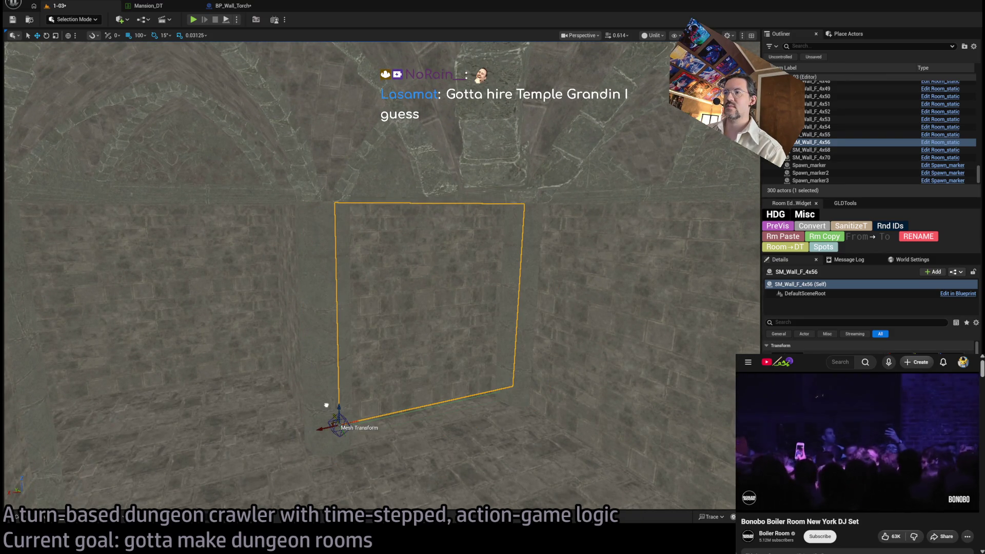
drag(326, 405, 312, 255)
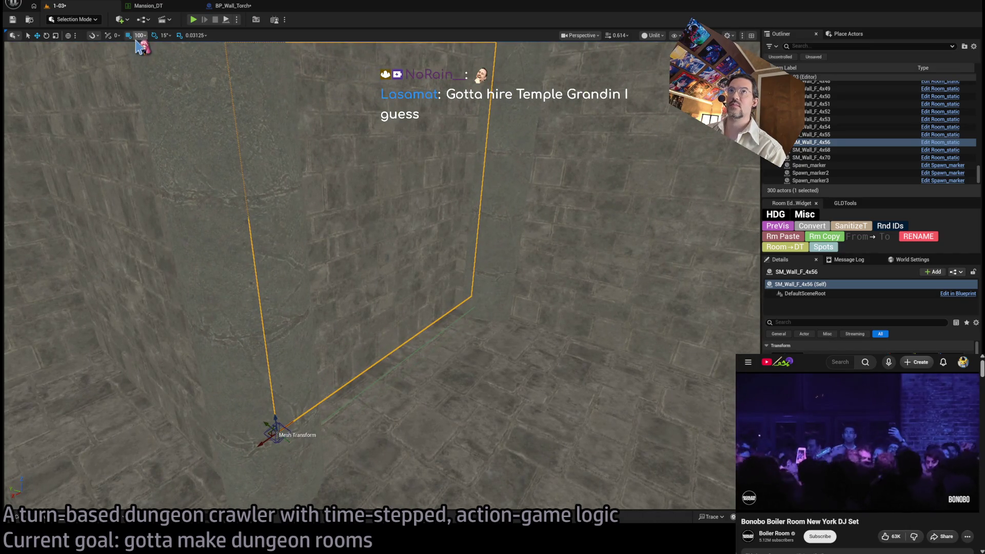
key([)
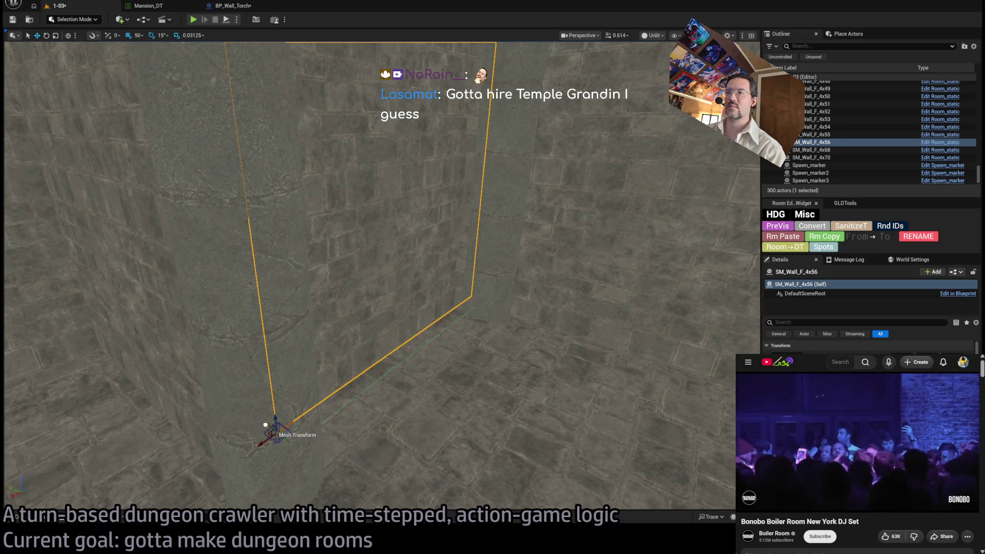
drag(265, 425, 282, 433)
mouse_move(422, 409)
mouse_down()
mouse_move(536, 393)
mouse_move(508, 387)
mouse_move(508, 410)
mouse_move(508, 390)
mouse_up()
key(e)
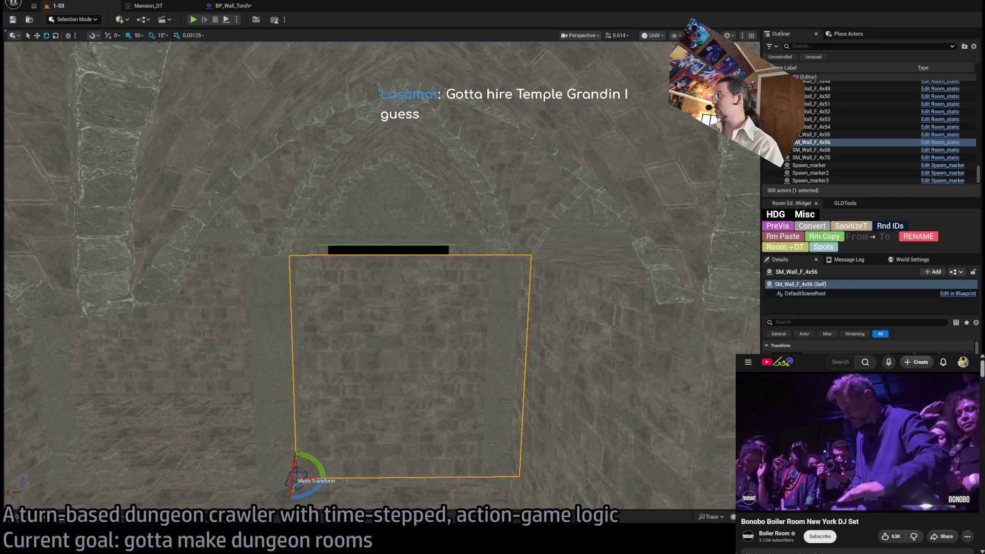
mouse_move(507, 390)
mouse_down()
mouse_move(523, 379)
mouse_move(396, 356)
mouse_up()
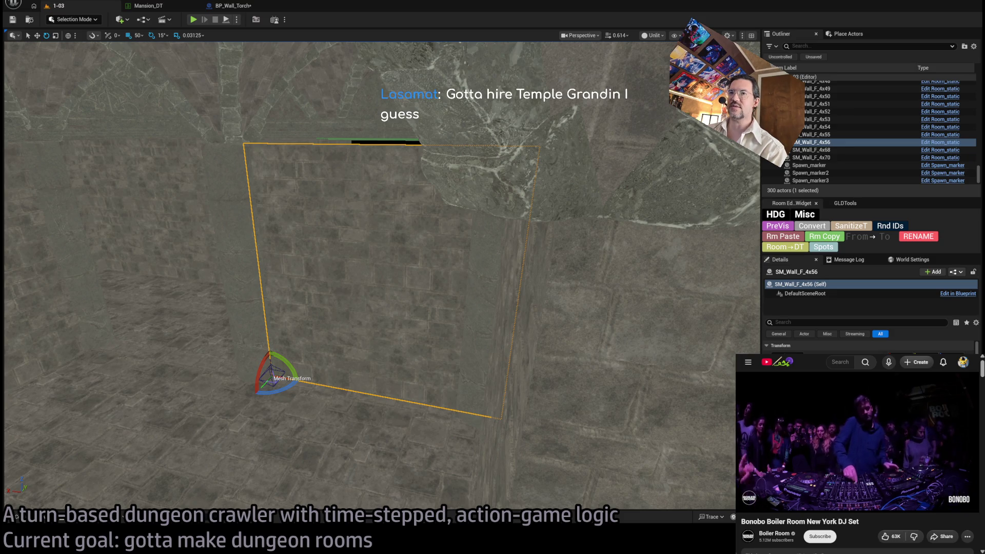
Step: Search Google for 'temple grandin' and open her Wikipedia article
key(ctrl+n)
text(temple grandin)
key(Return)
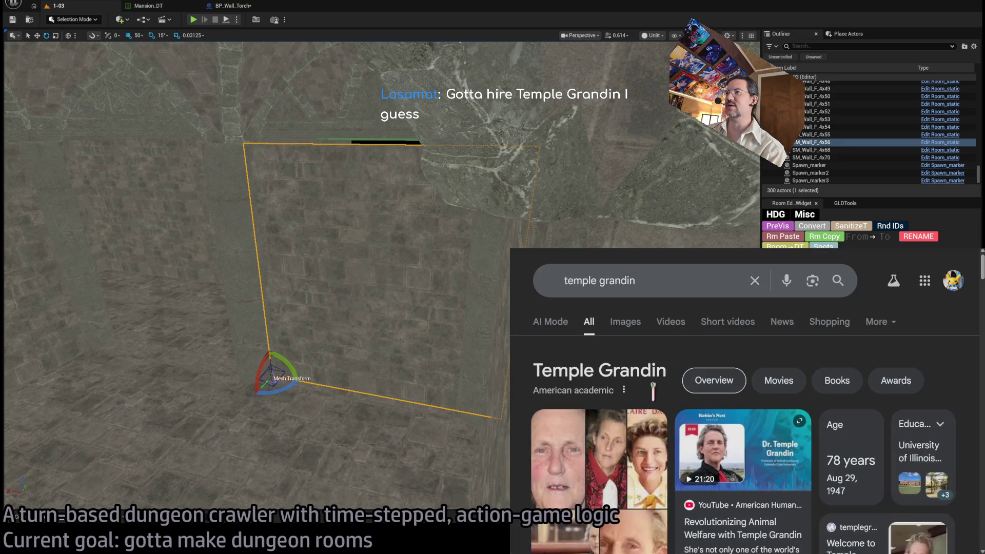
scroll(564, 334, down, 2)
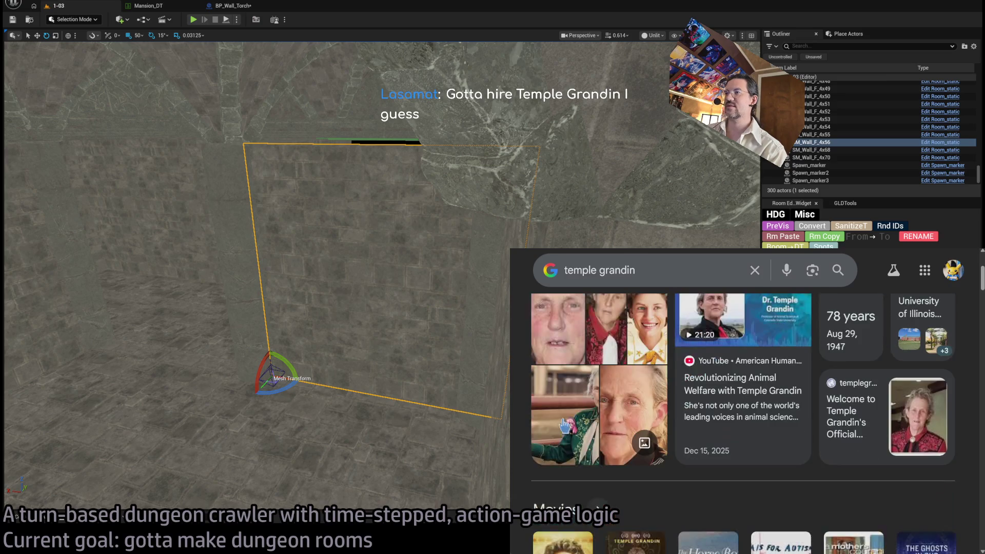
scroll(567, 307, up, 2)
mouse_move(510, 249)
mouse_down()
mouse_move(494, 227)
mouse_move(273, 117)
mouse_up()
scroll(669, 310, down, 5)
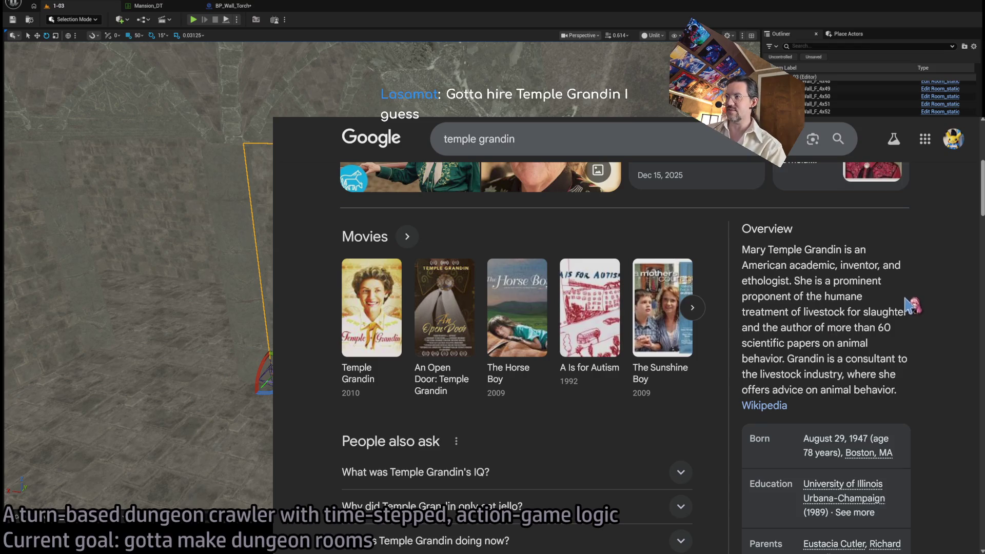
click(770, 407)
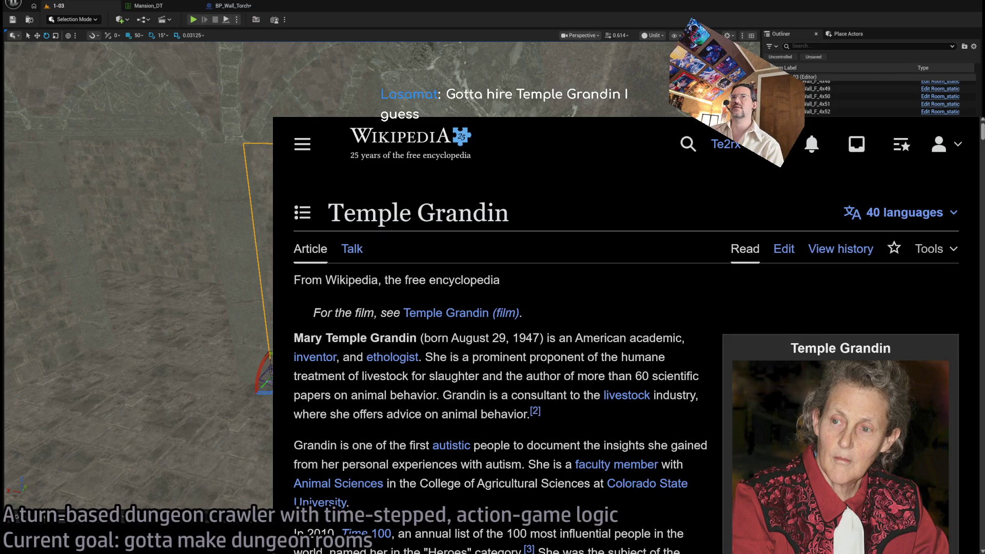
Step: Check Google's answer about Temple Grandin's IQ, then read down her Wikipedia article
key(alt+Left)
scroll(462, 446, down, 2)
click(364, 401)
scroll(362, 419, down, 2)
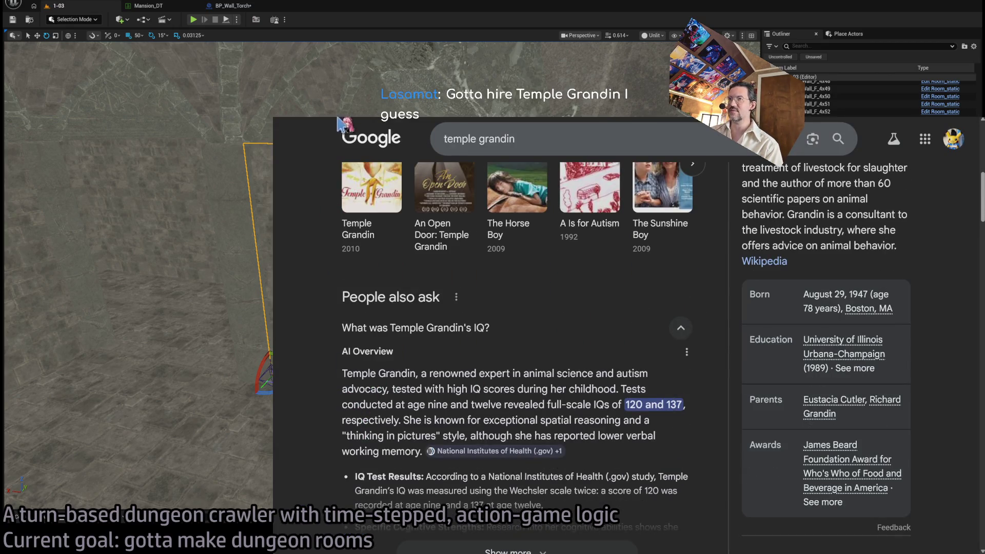
key(alt+Right)
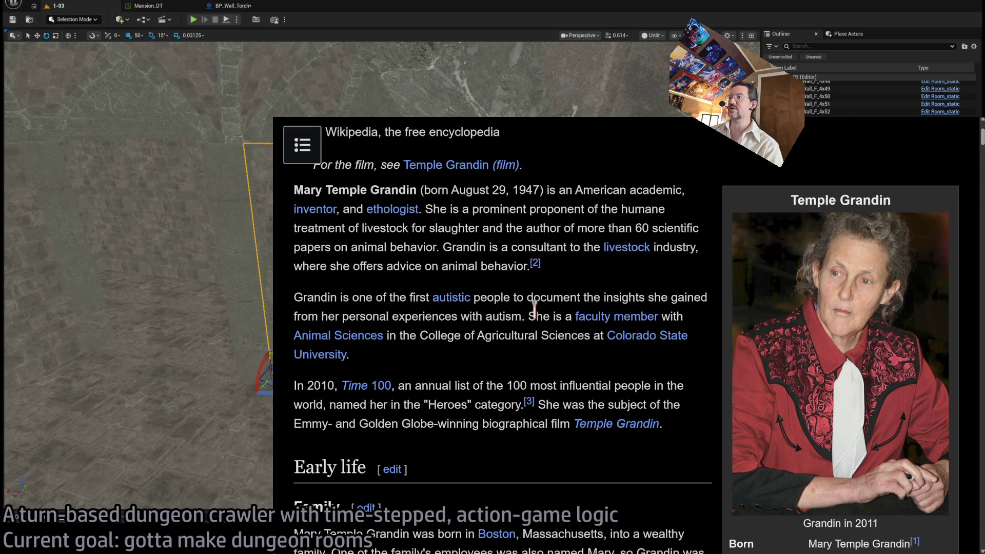
scroll(520, 329, down, 2)
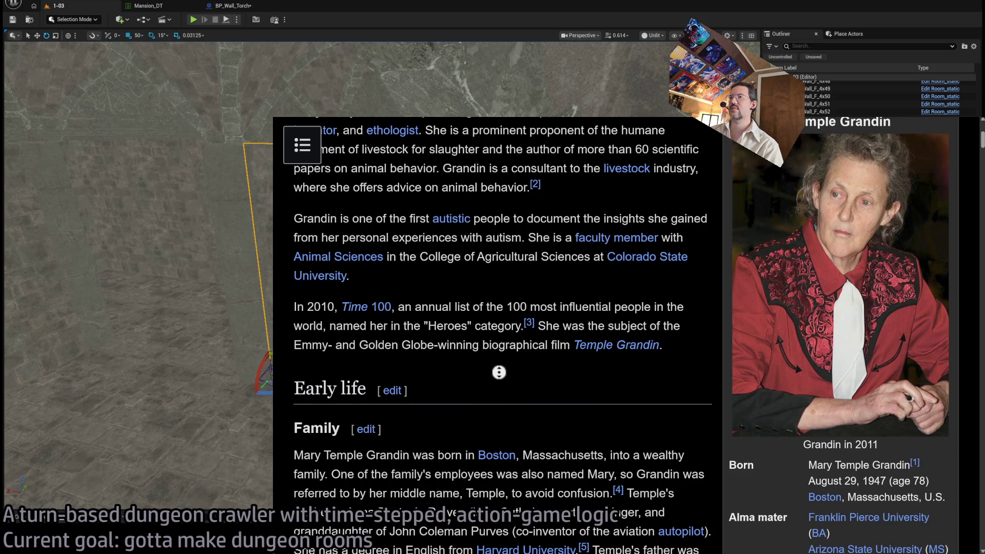
scroll(498, 374, down, 1)
scroll(502, 397, down, 5)
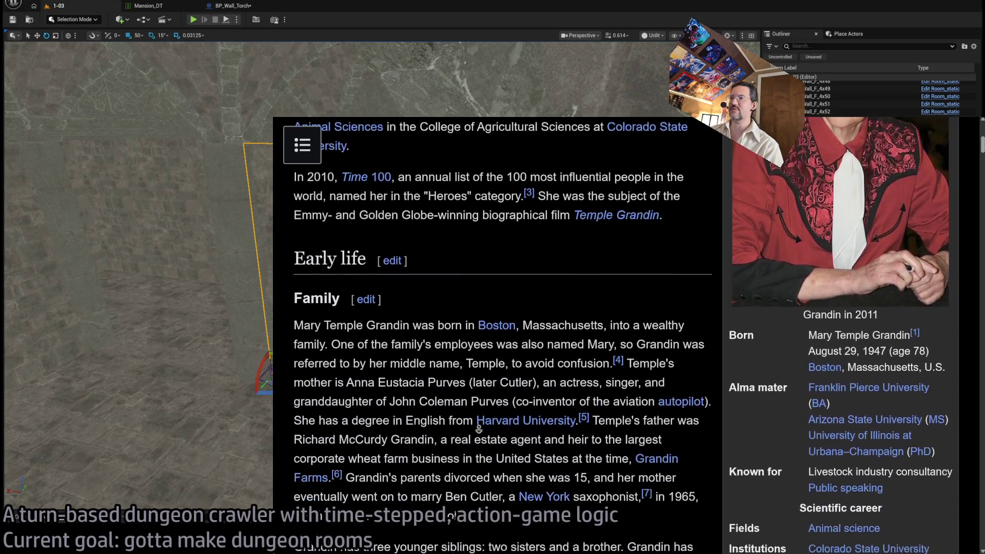
scroll(480, 454, down, 8)
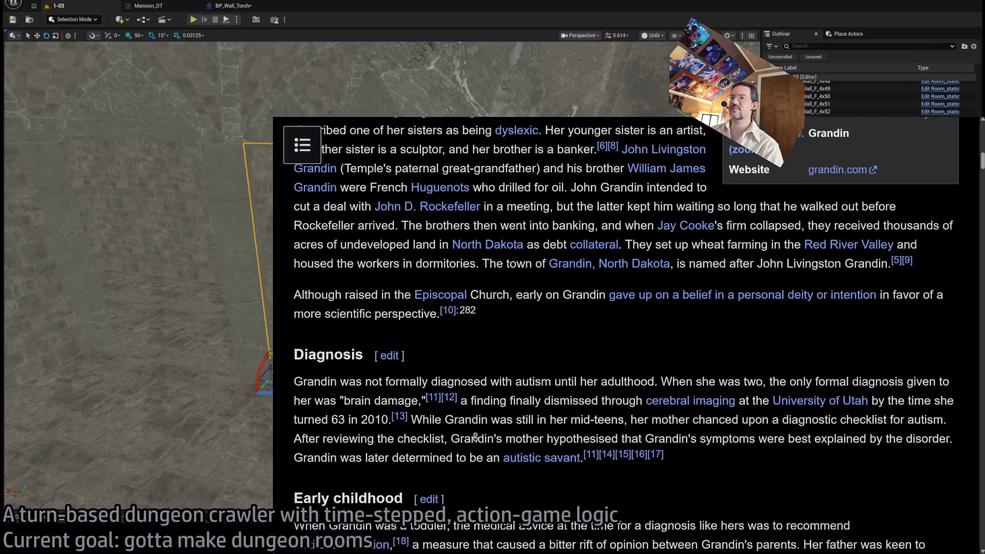
scroll(475, 437, down, 6)
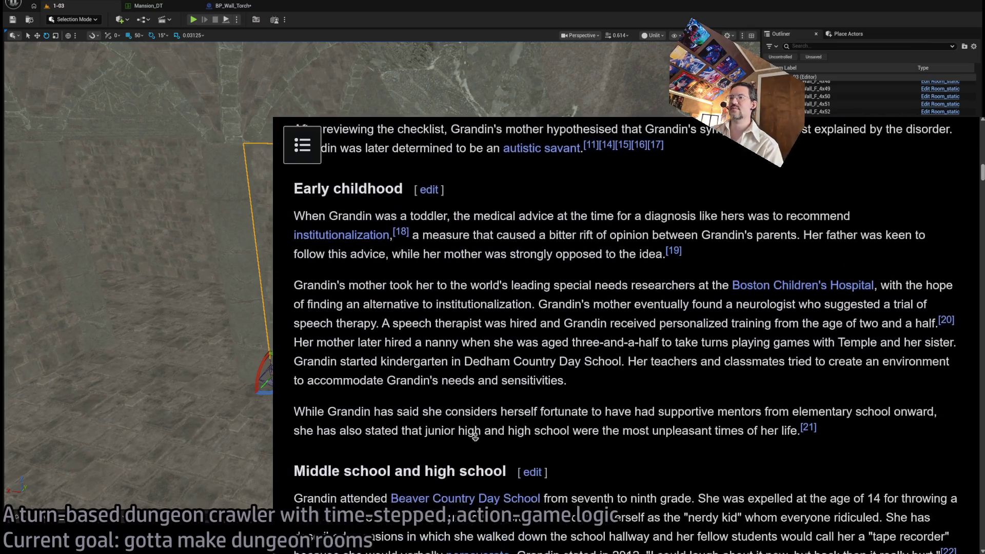
scroll(475, 437, down, 4)
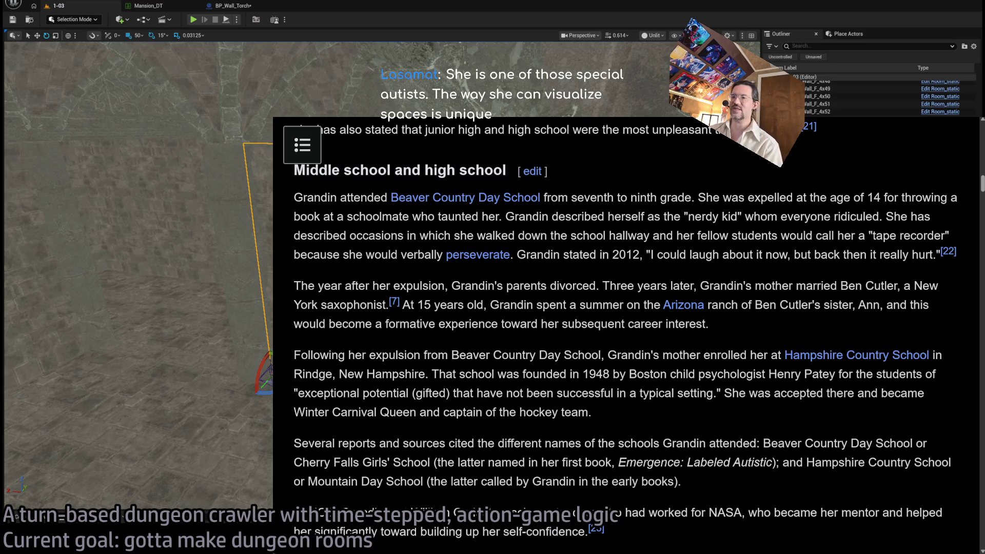
scroll(509, 396, down, 7)
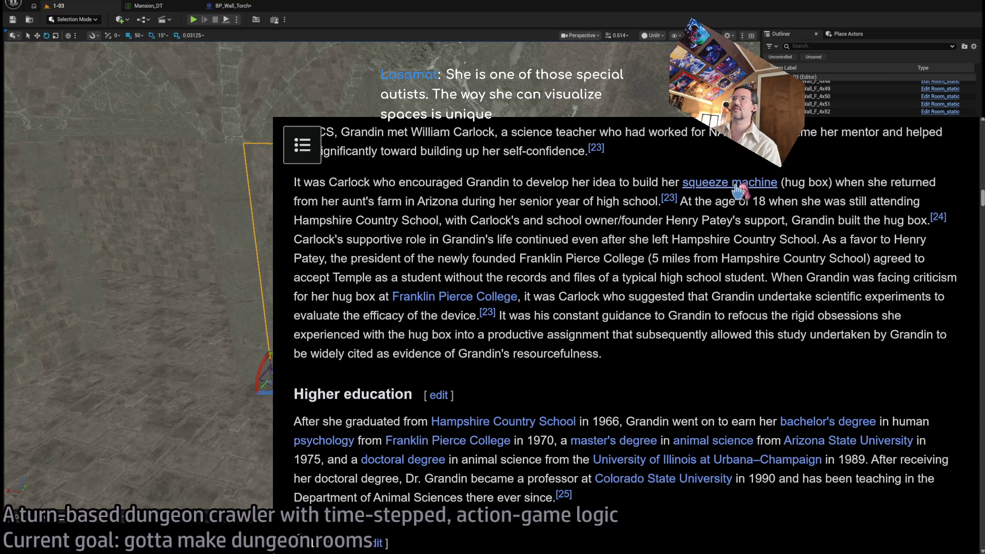
Step: Open the squeeze machine article and search the web for the selected words 'hug box'
click(729, 184)
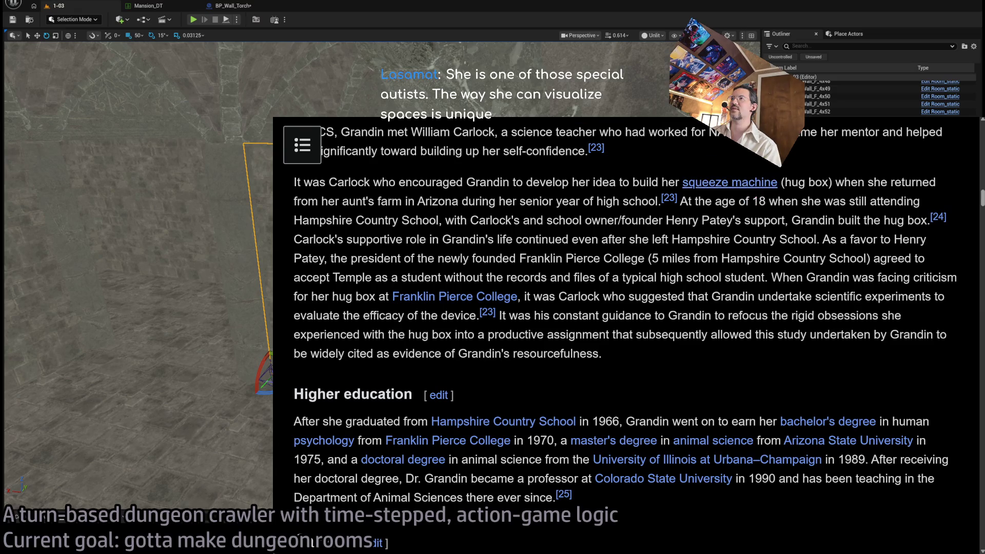
scroll(605, 303, down, 2)
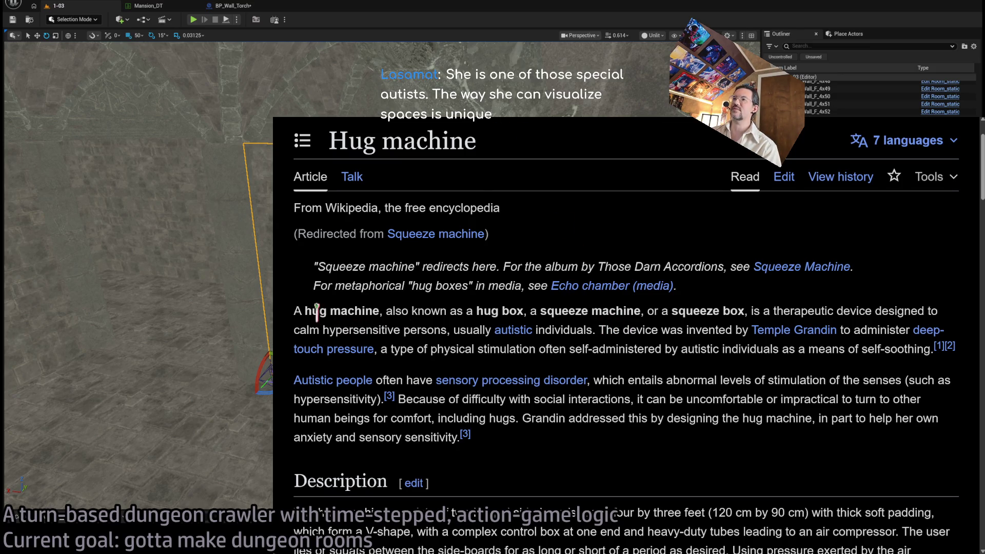
drag(316, 311, 362, 311)
double_click(488, 311)
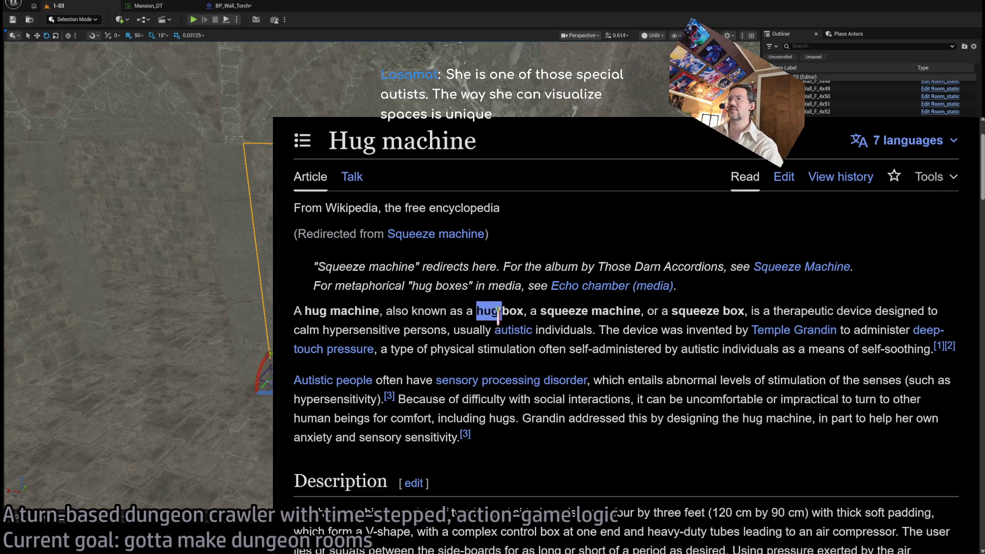
drag(497, 314, 522, 312)
drag(513, 311, 495, 127)
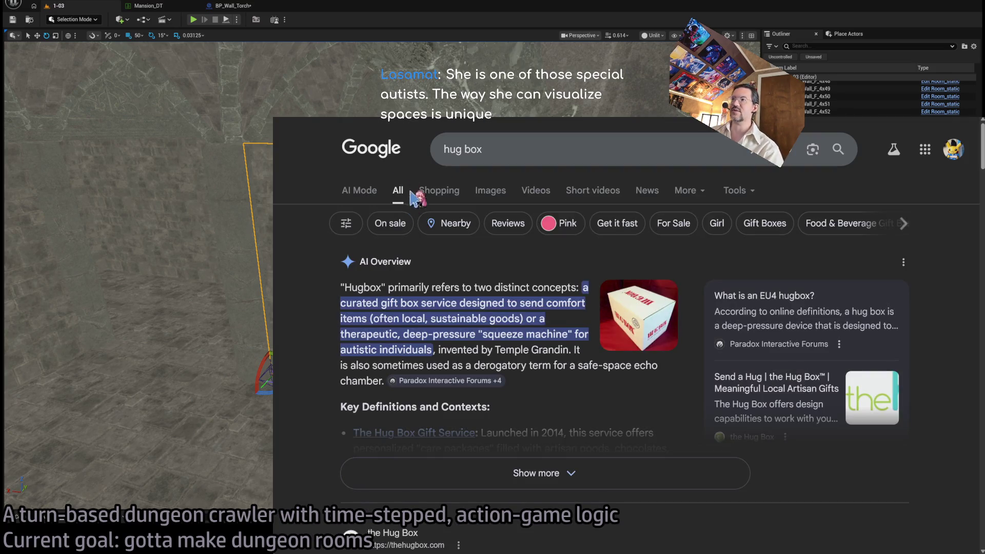
Step: Preview hug box image results, including squeeze machines and an Orbisbox video, then return to Wikipedia
click(494, 195)
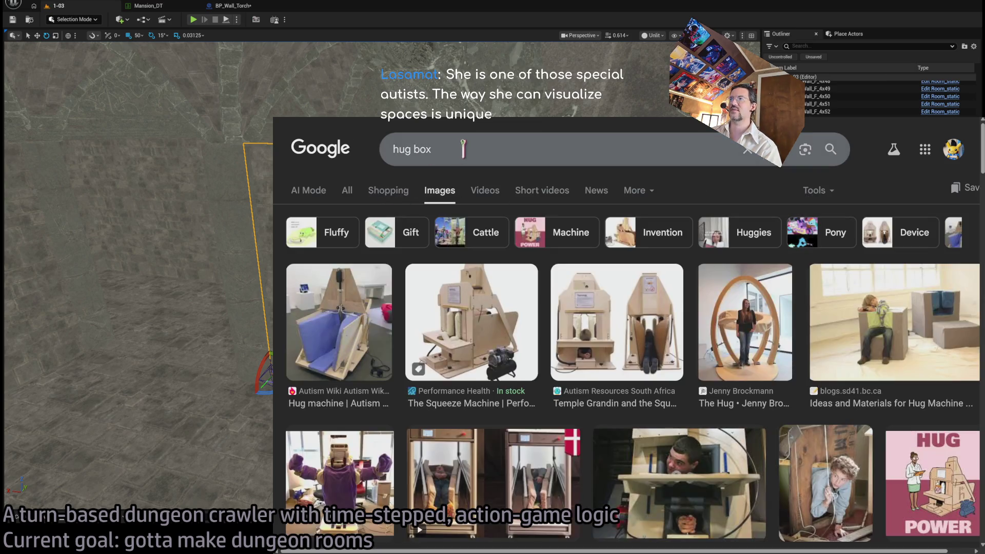
click(351, 332)
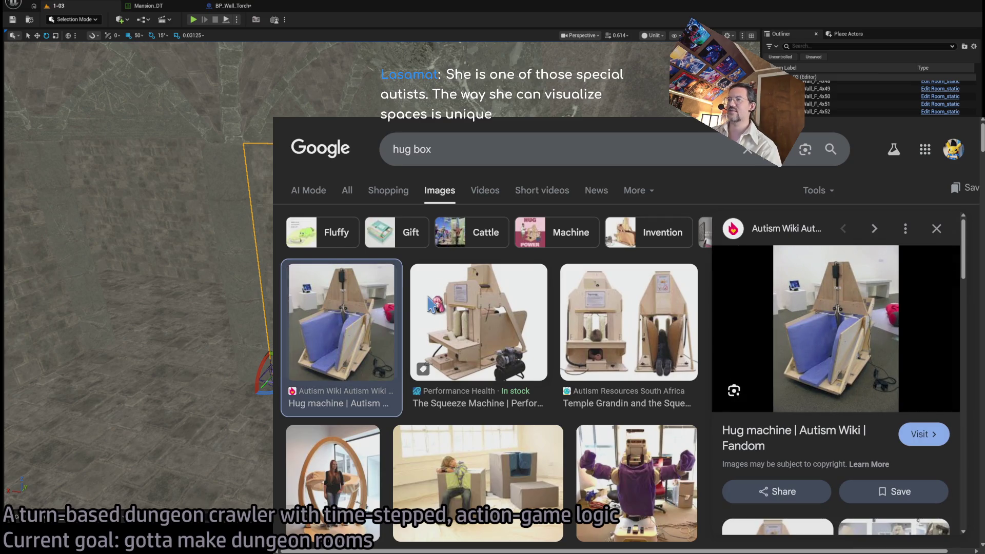
click(431, 305)
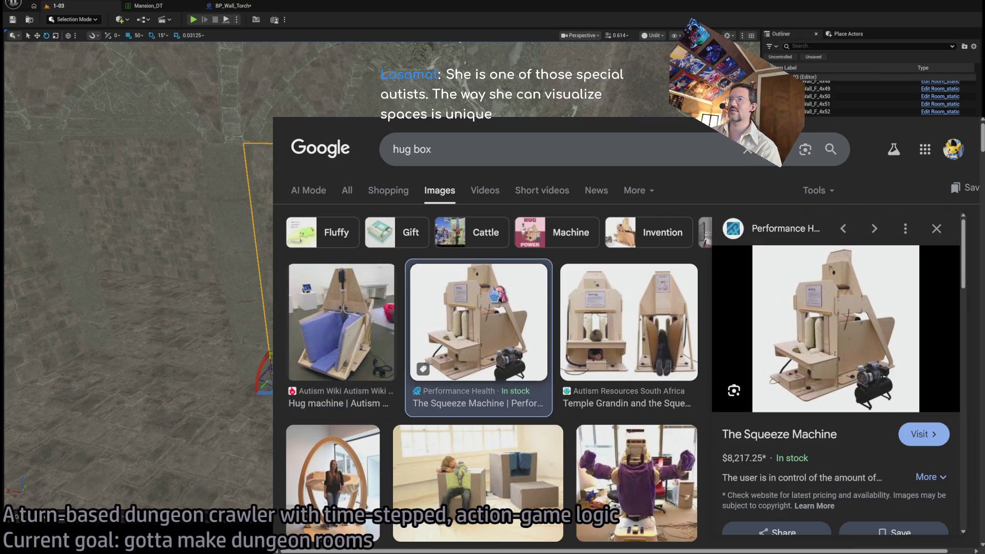
click(626, 304)
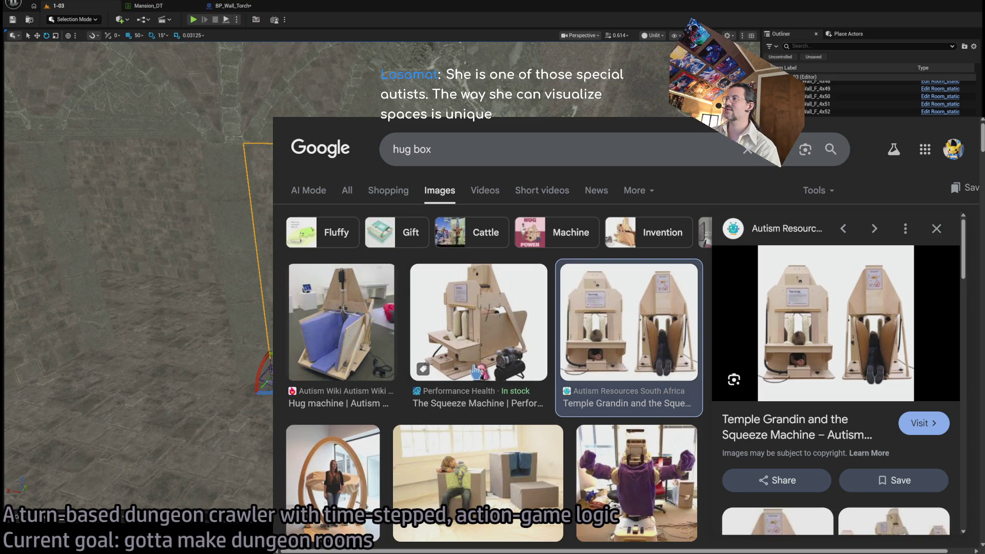
scroll(566, 354, down, 2)
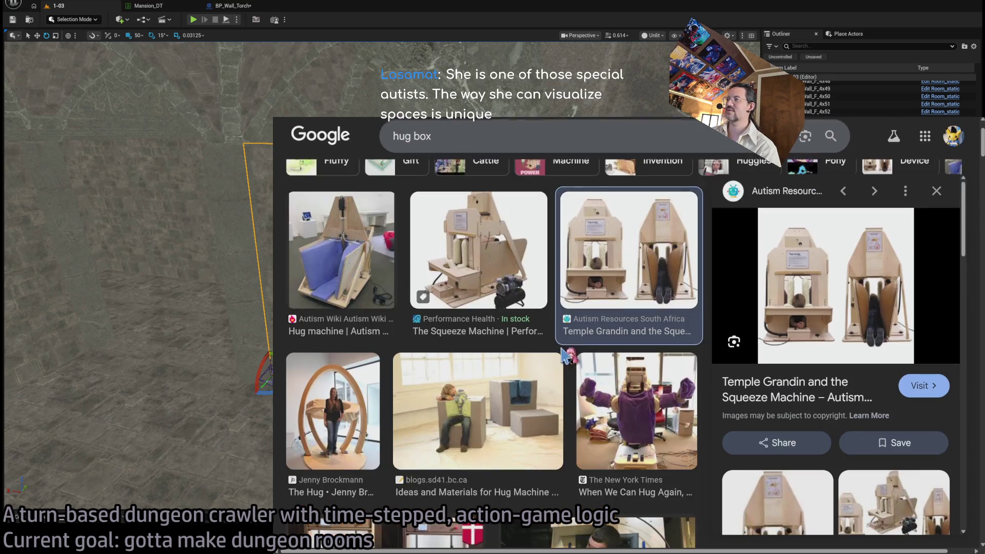
click(356, 410)
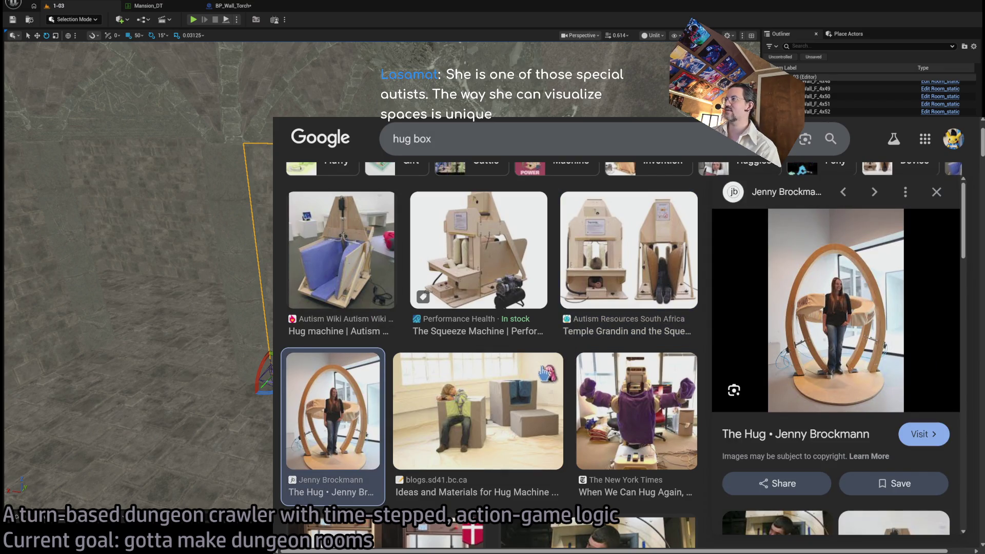
scroll(542, 373, down, 4)
click(374, 356)
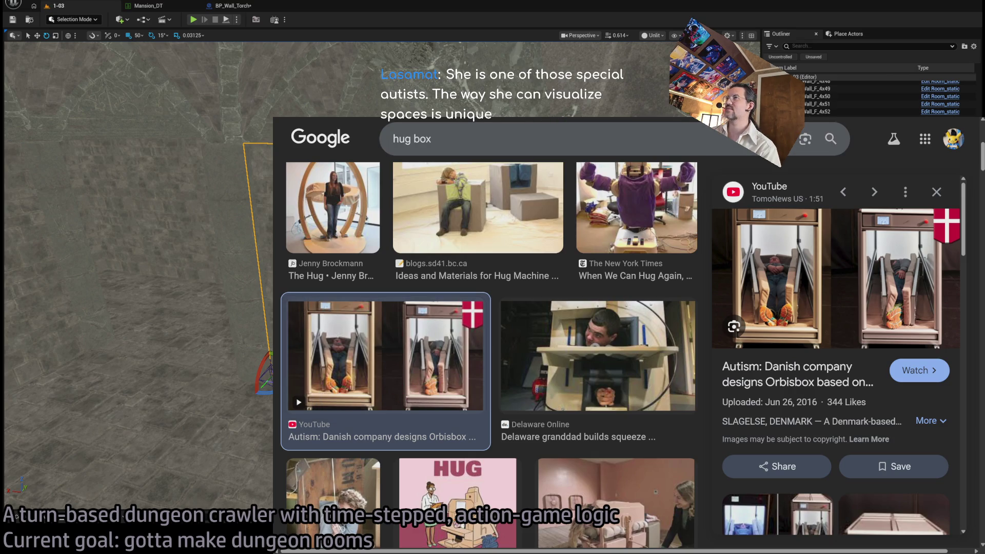
key(ctrl+w)
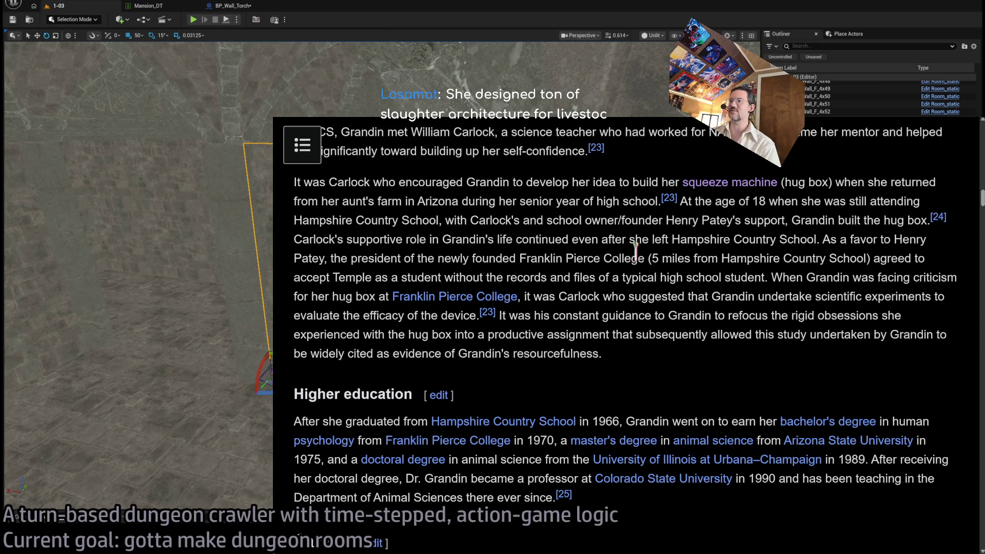
Step: Scroll further down the Temple Grandin Wikipedia article
scroll(635, 249, down, 4)
scroll(618, 257, down, 2)
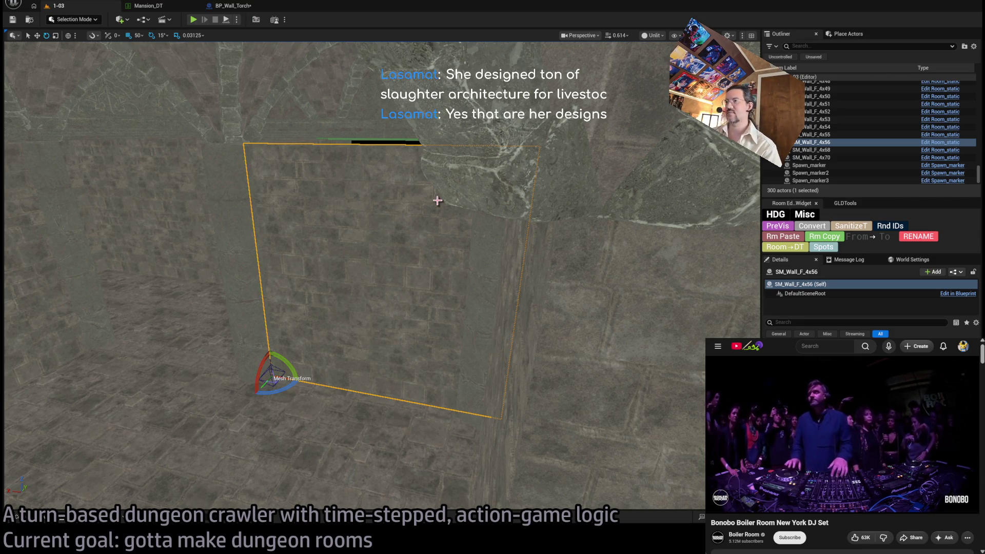
Step: Duplicate the wall beside the Exit E0 doorway, sliding the copy SM_Wall_F_4x57 sideways
mouse_move(437, 200)
mouse_down()
mouse_move(437, 154)
mouse_move(461, 236)
mouse_move(501, 286)
mouse_up()
click(501, 286)
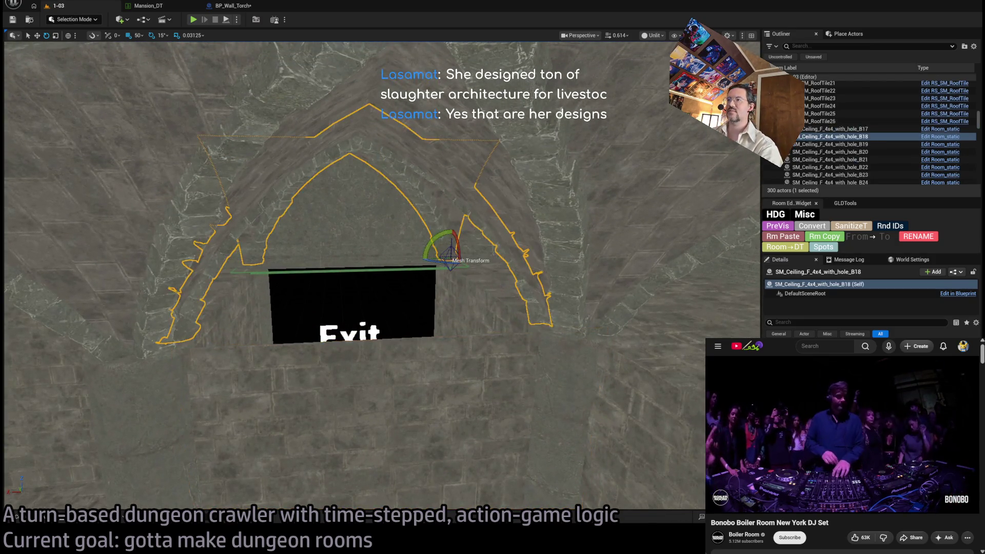
click(513, 305)
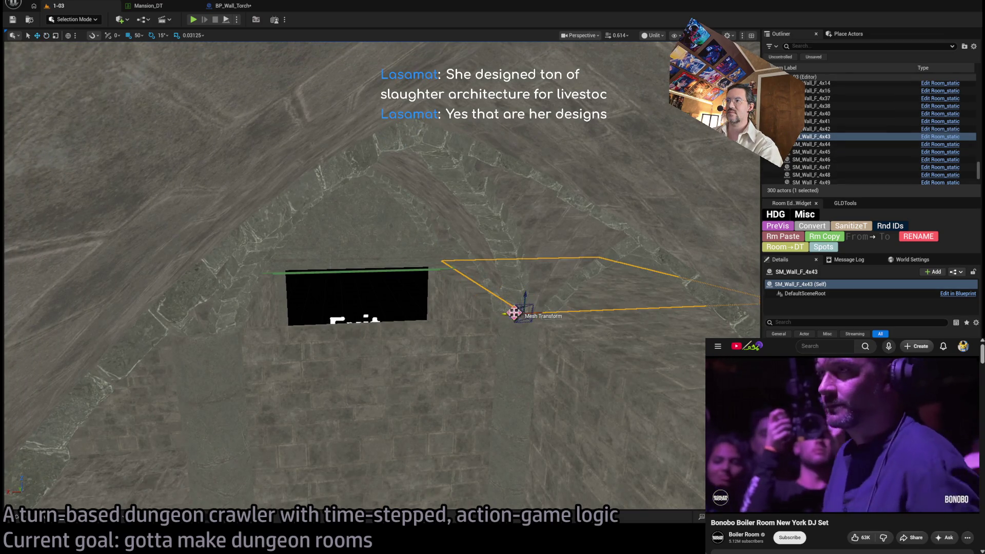
mouse_move(513, 312)
mouse_down()
mouse_move(160, 330)
mouse_move(179, 328)
mouse_up()
scroll(276, 321, up, 5)
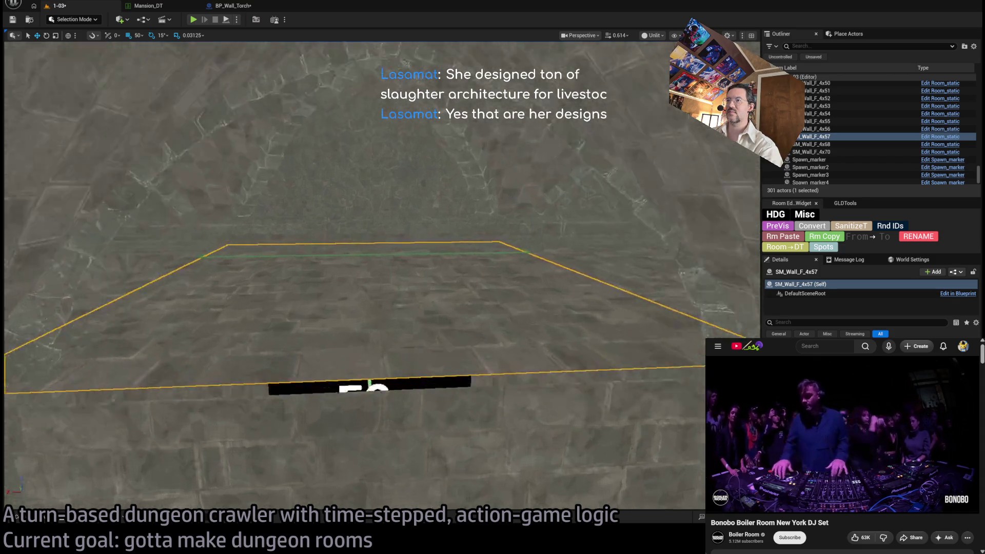
Step: Select the neighbouring wall piece and set grid snapping to 10
click(357, 375)
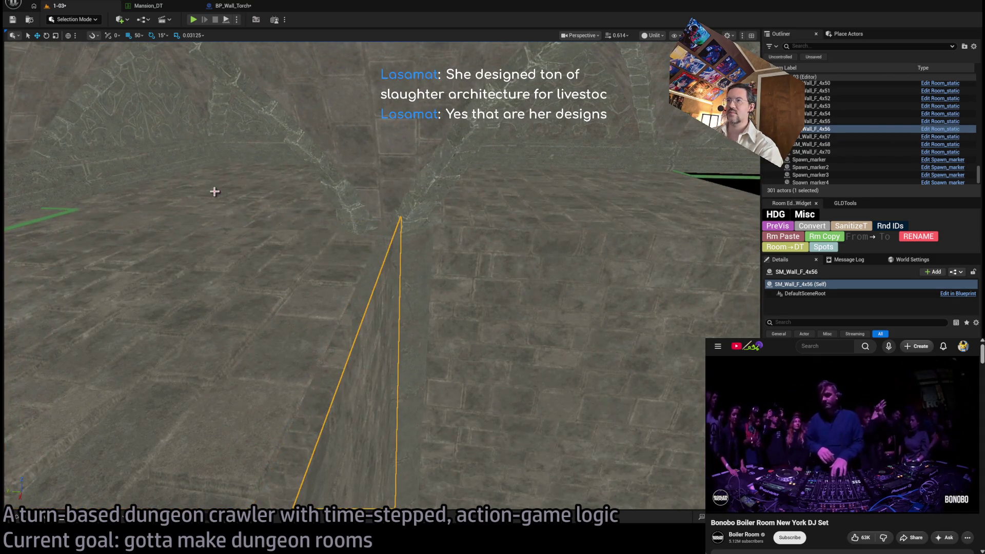
key([)
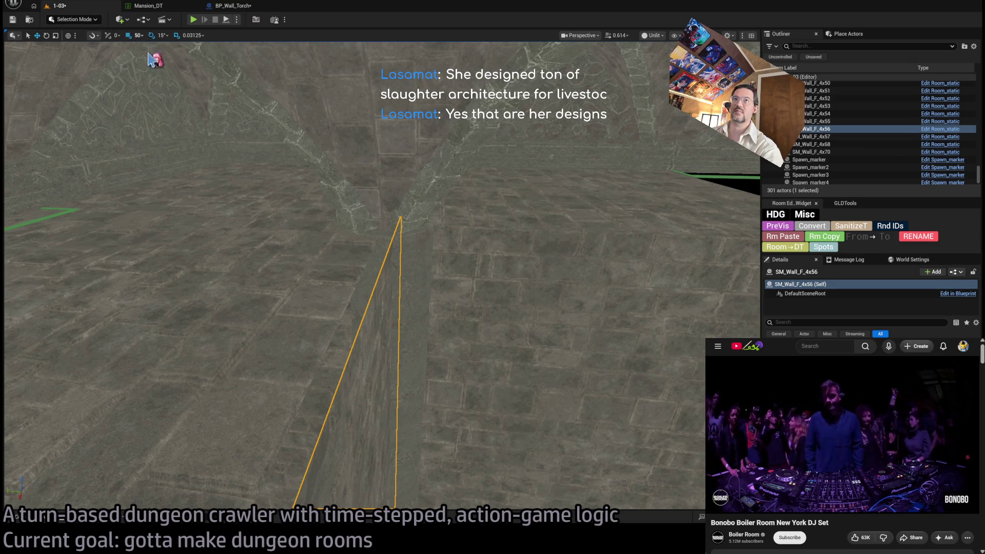
key(f)
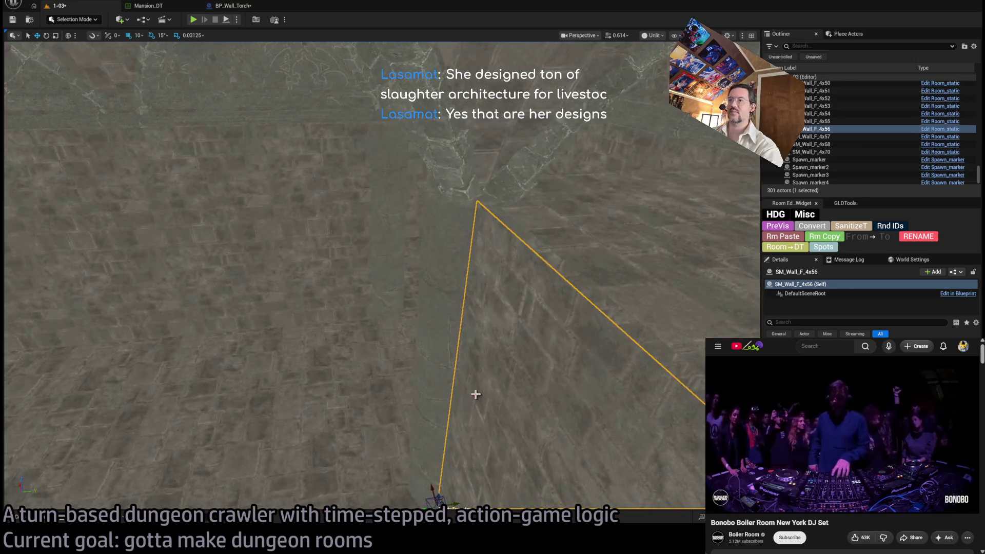
scroll(475, 391, up, 2)
scroll(462, 390, down, 5)
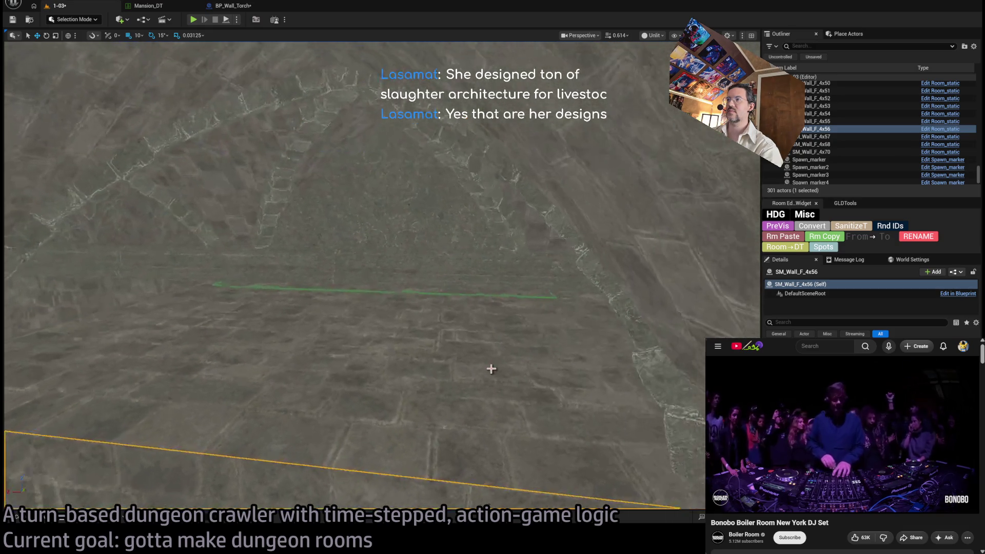
Step: Frame the copied wall, the Exit E0 marker and the original wall, then fly toward the doorway
click(490, 367)
key(f)
scroll(617, 392, down, 3)
click(617, 391)
key(f)
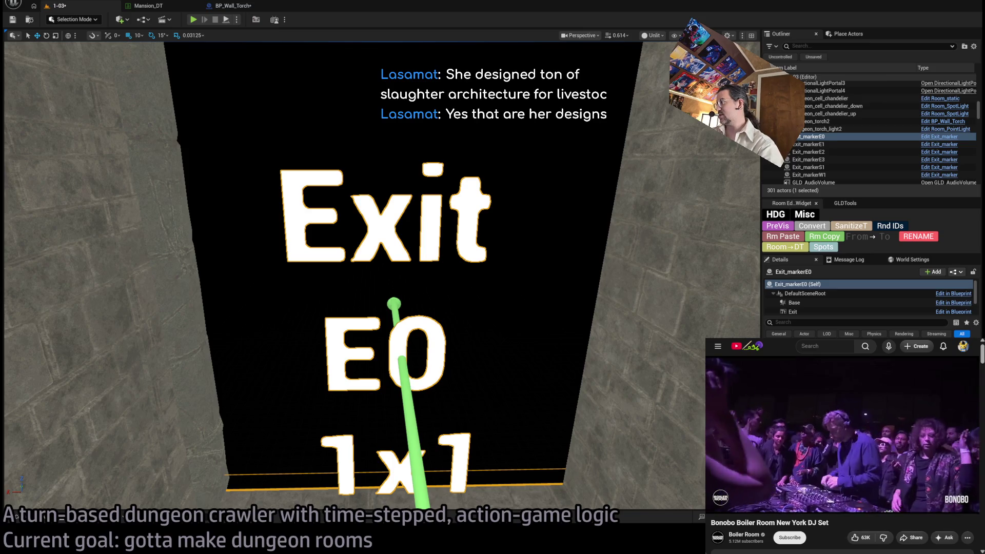
scroll(493, 307, down, 3)
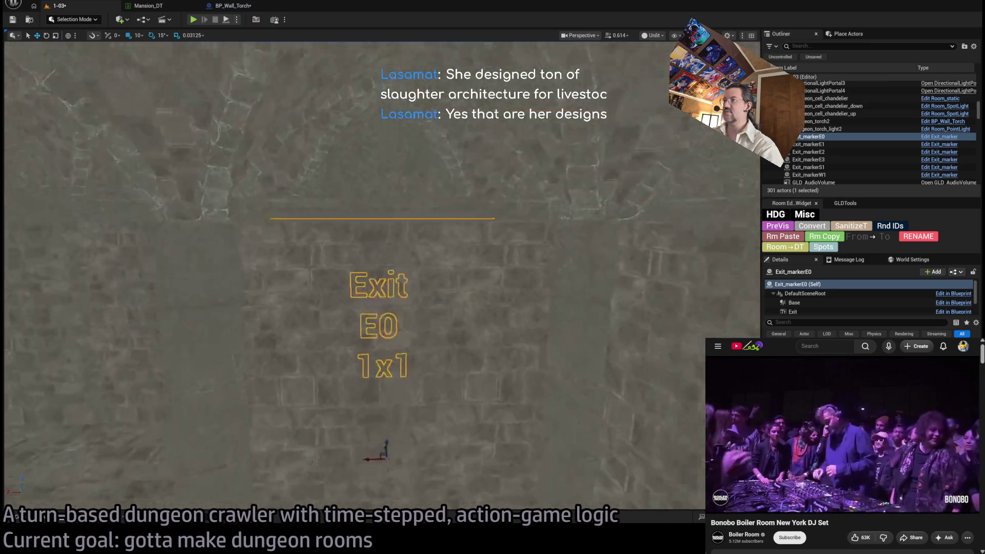
click(452, 353)
key(f)
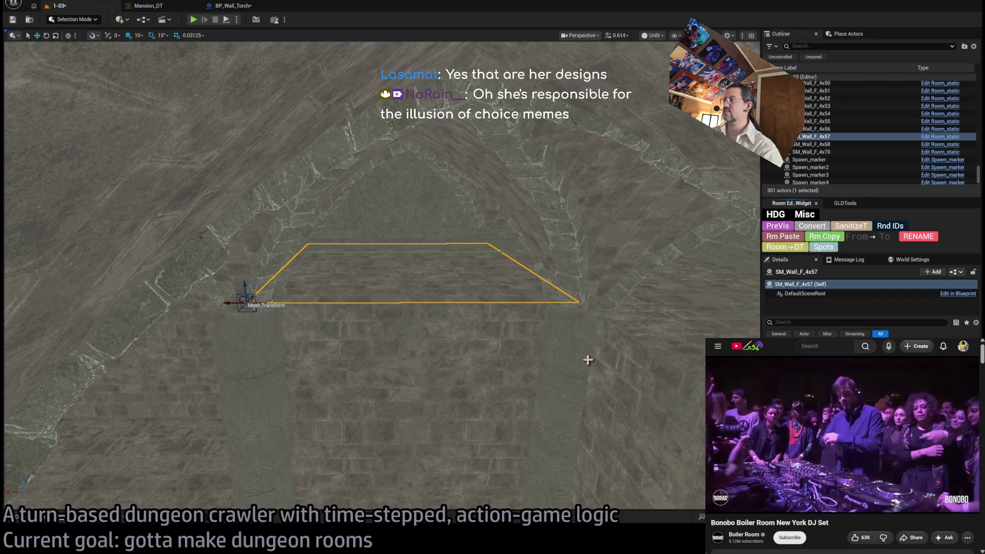
click(571, 350)
key(f)
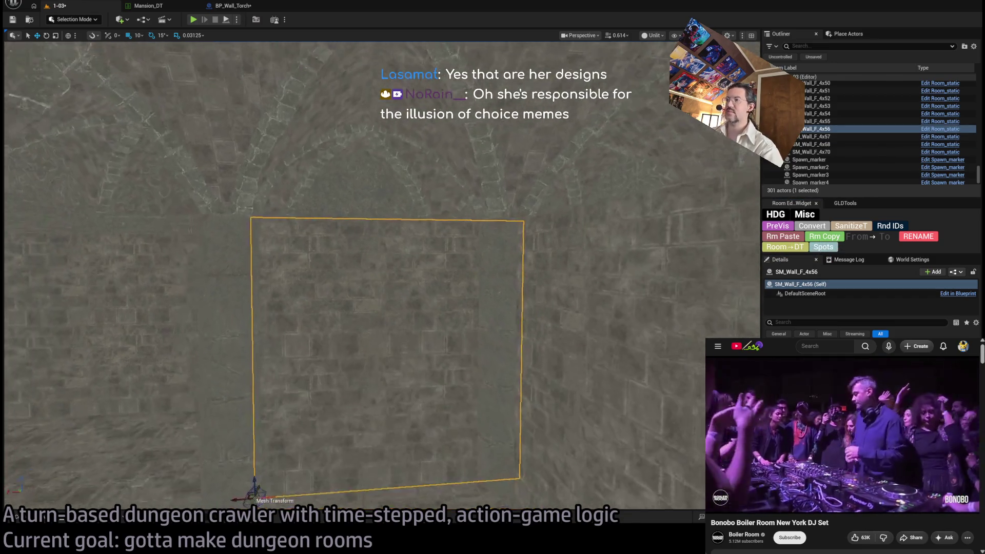
mouse_move(461, 352)
mouse_down()
mouse_move(431, 370)
mouse_move(431, 416)
mouse_move(389, 400)
mouse_up()
click(502, 418)
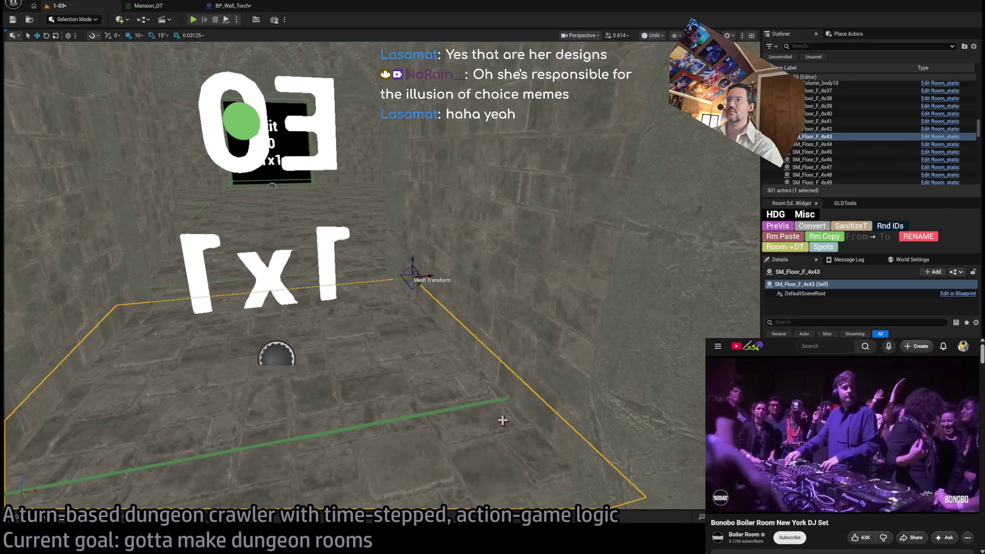
mouse_move(502, 418)
mouse_down()
mouse_move(633, 400)
mouse_move(565, 369)
mouse_up()
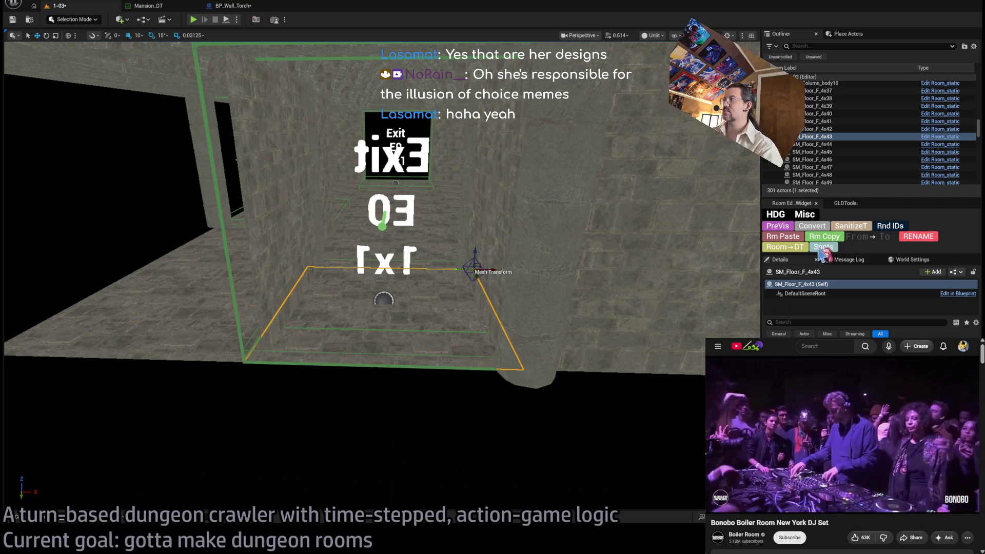
click(784, 237)
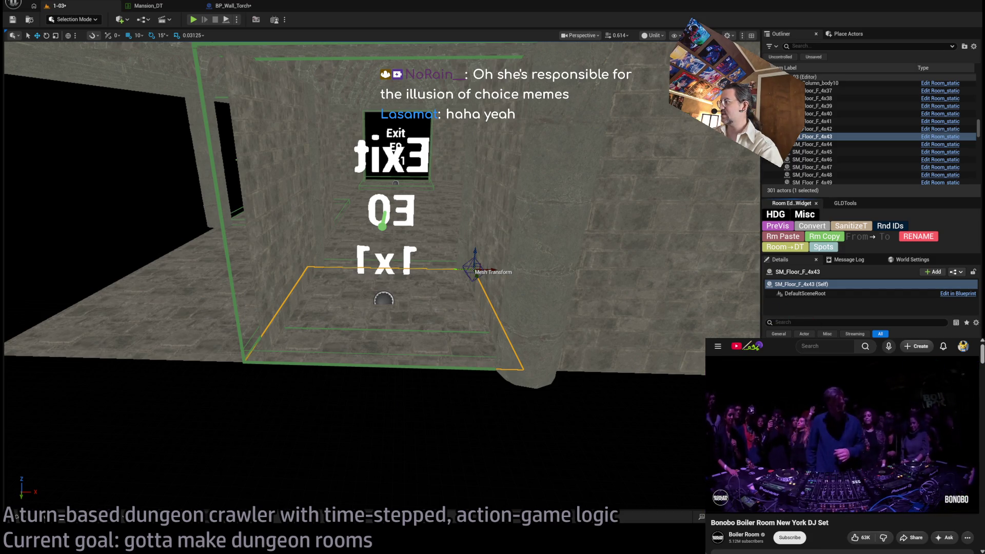
key(w)
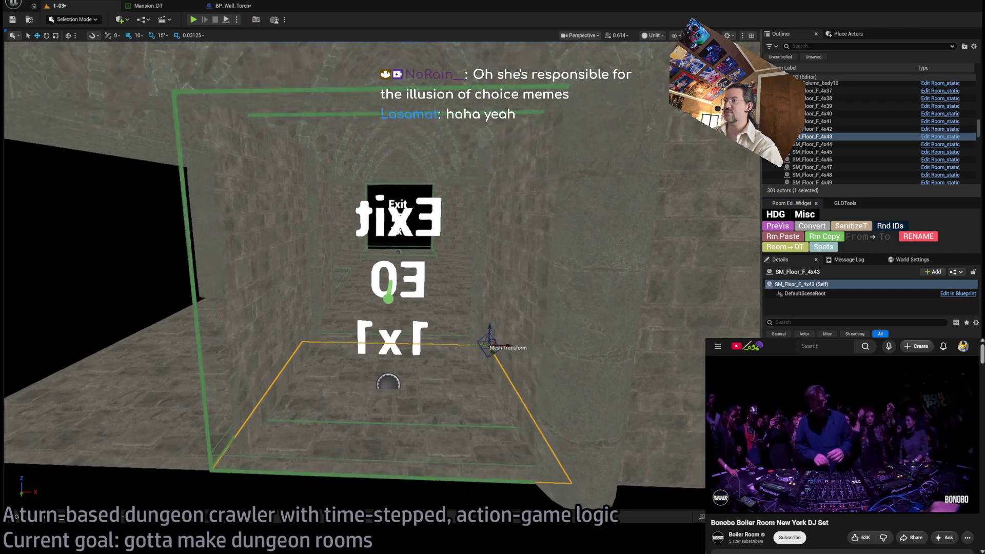
key(w)
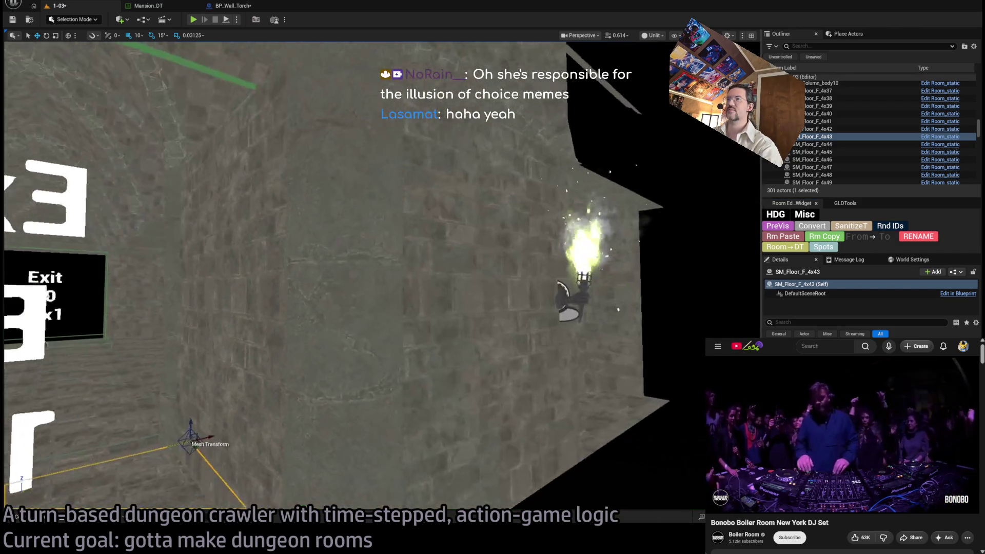
key(w)
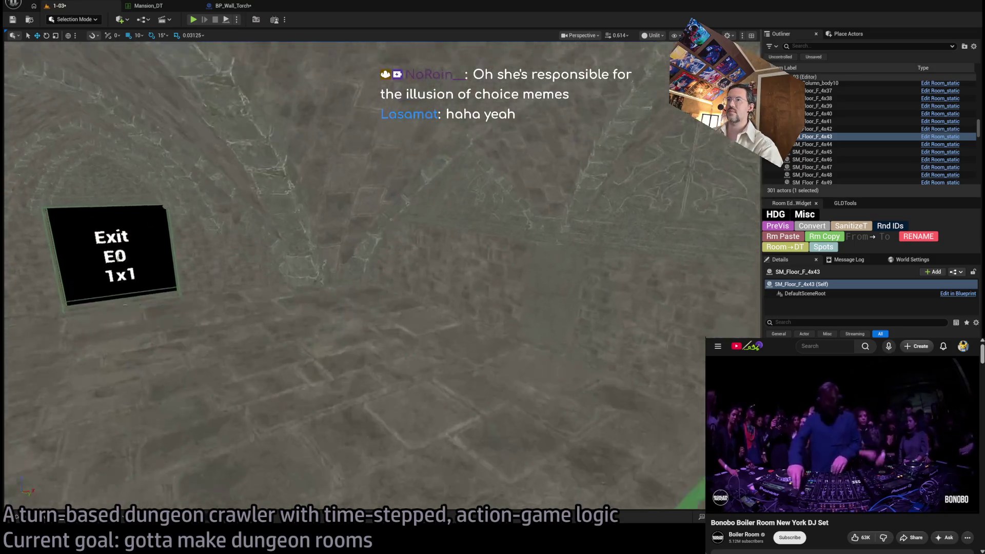
click(512, 281)
ctrl+click(384, 400)
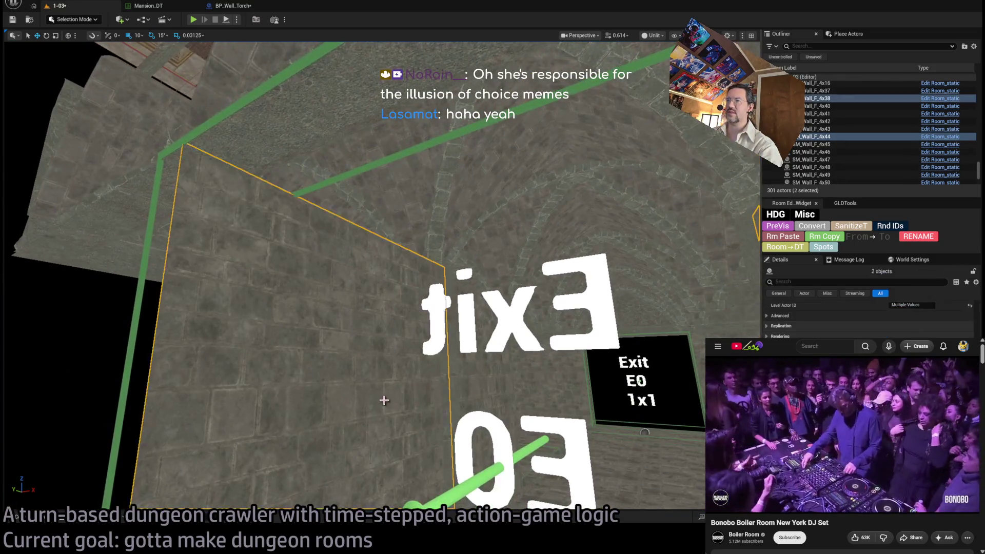
click(778, 241)
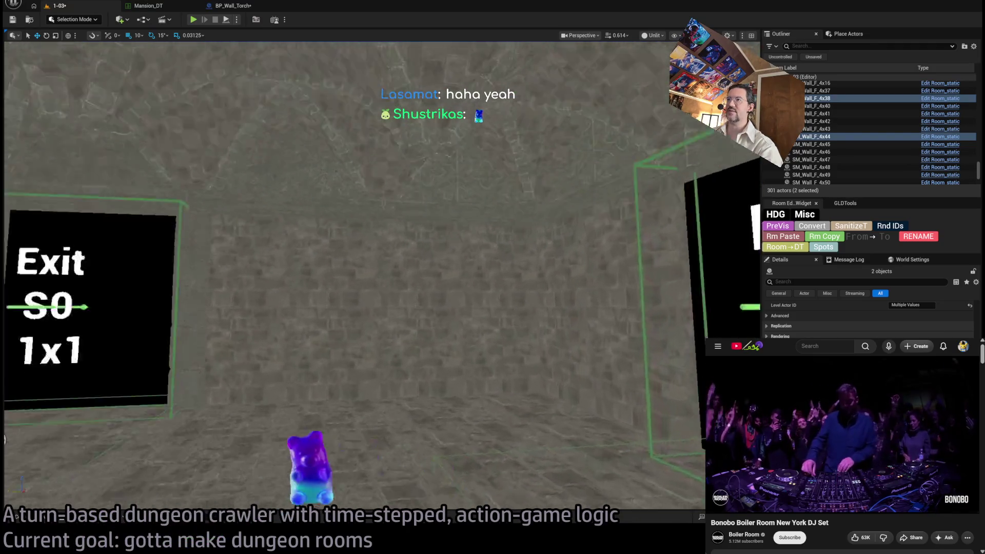
Step: Alt-drag Spawn_marker2 into the Exit S0 room as Spawn_marker5 and frame it
key(1)
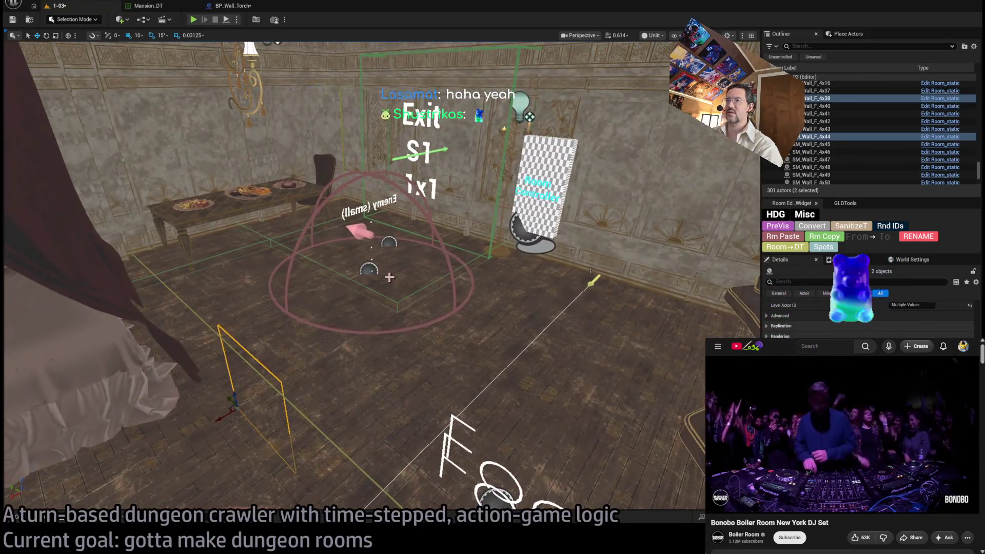
click(389, 277)
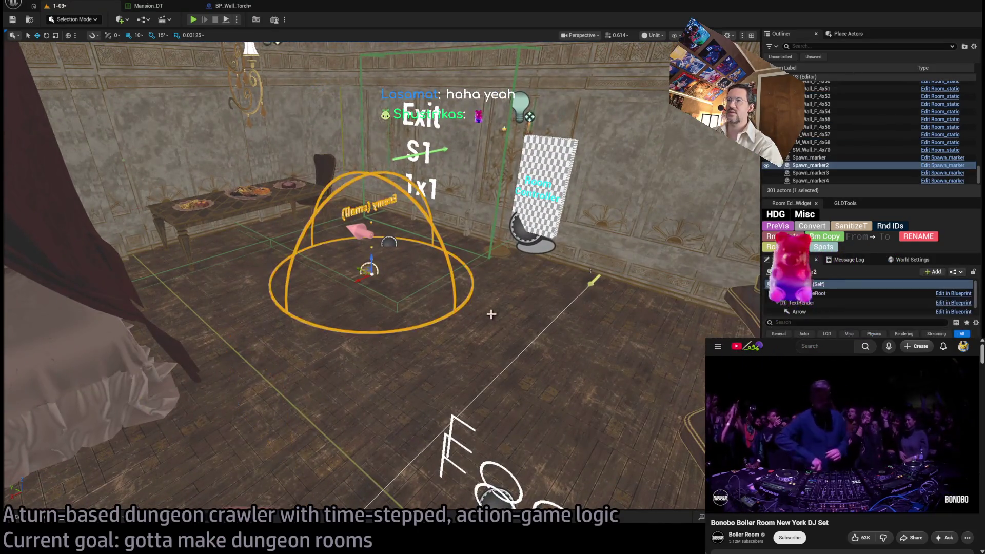
drag(391, 247, 430, 465)
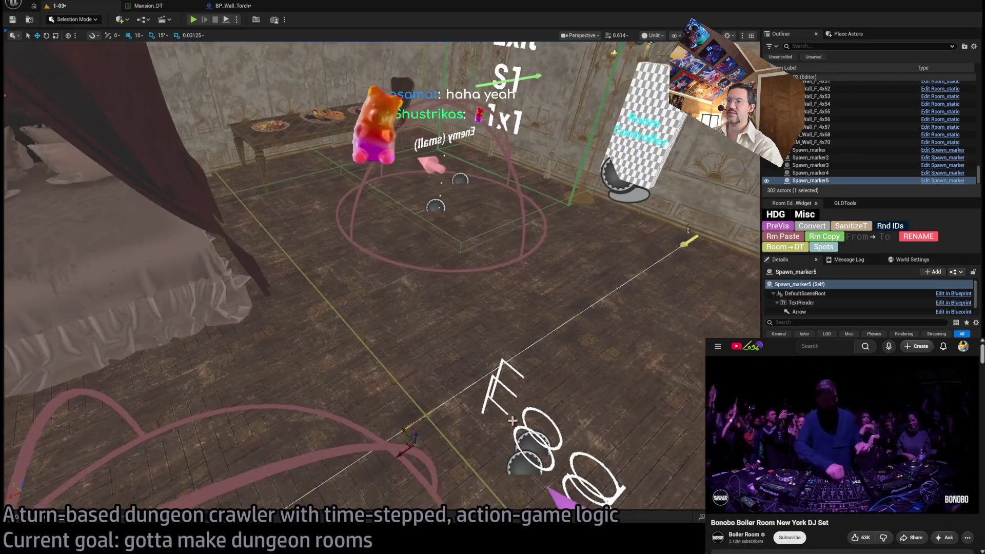
scroll(359, 277, down, 1)
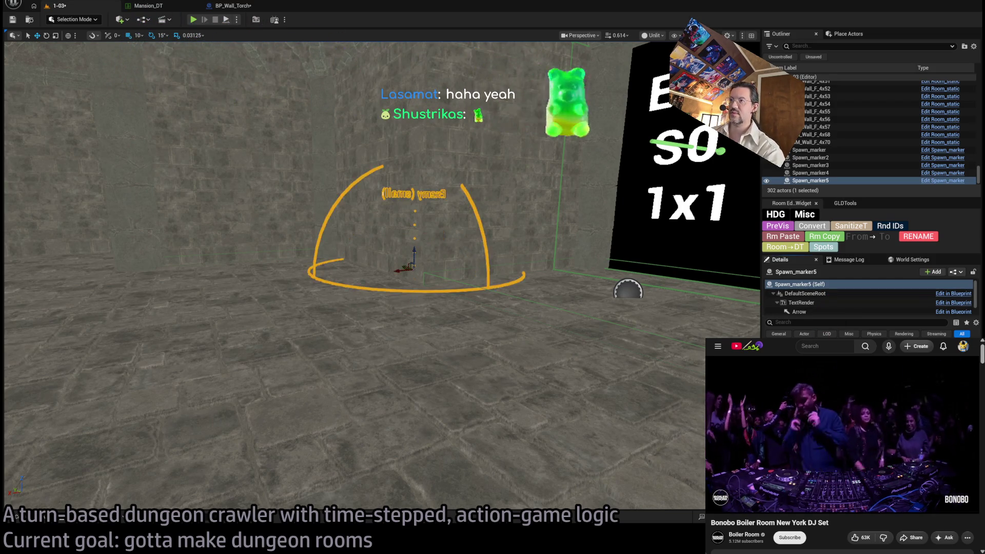
key(f)
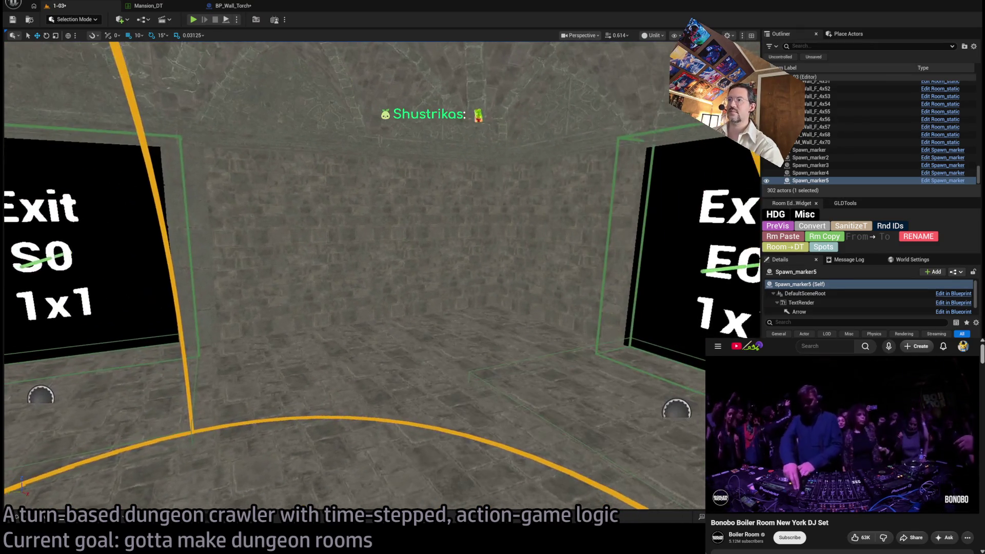
Step: Select and delete the room's right-hand wall pieces
click(523, 260)
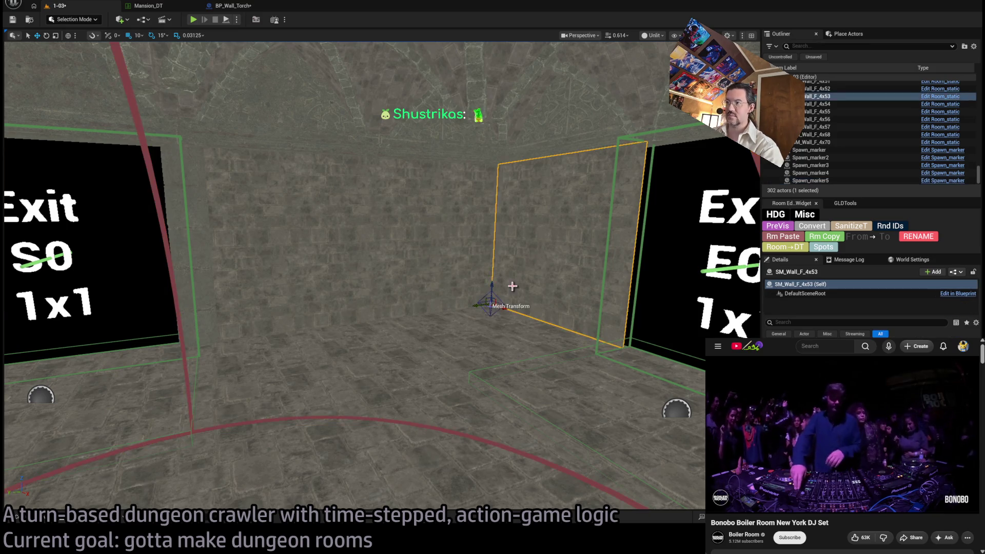
key(e)
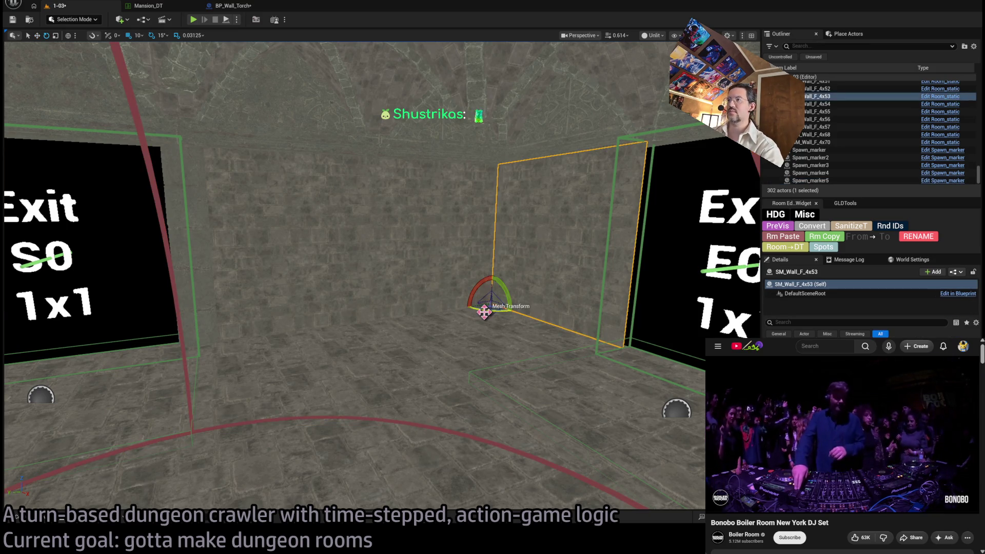
click(390, 279)
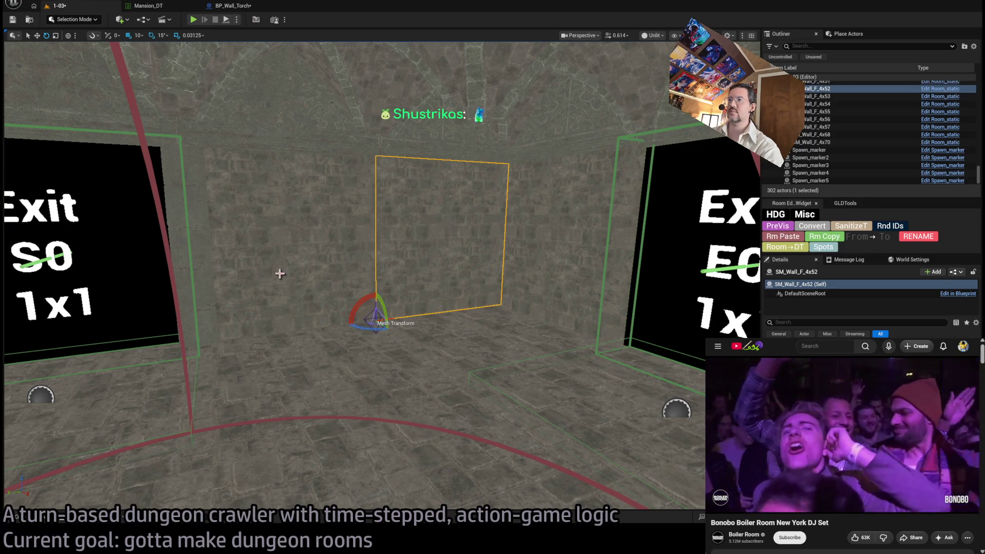
ctrl+click(262, 226)
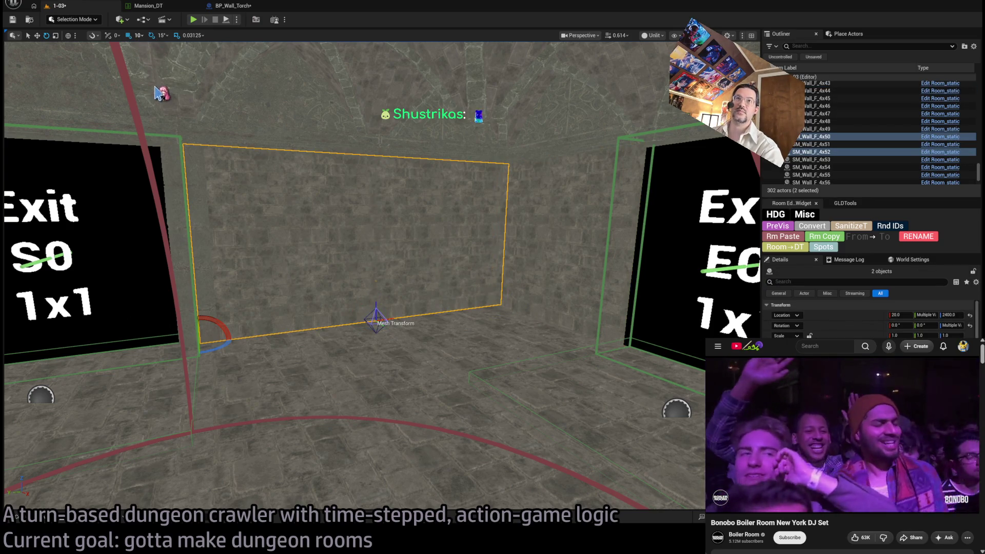
click(516, 231)
drag(490, 231, 483, 233)
key(Delete)
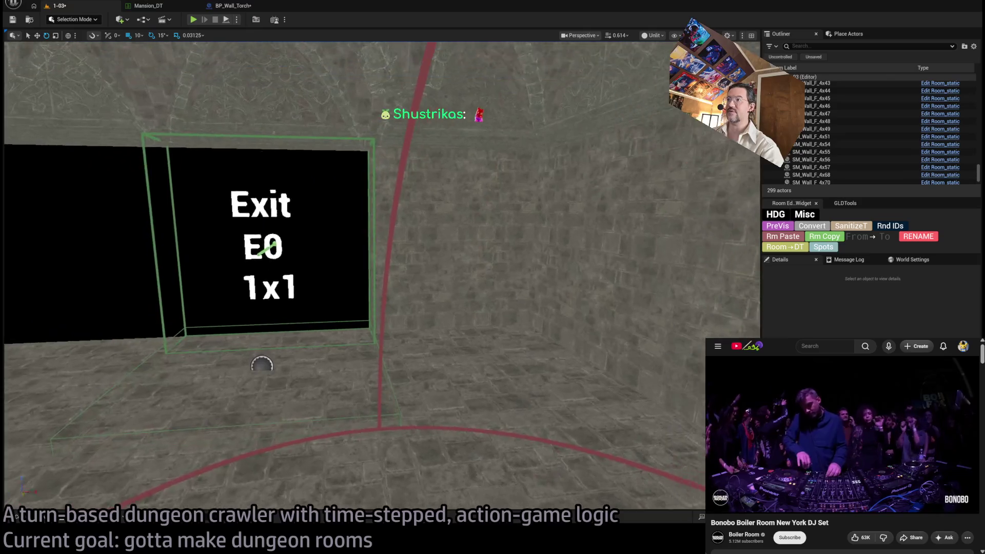
Step: Duplicate the wall next to the Exit E0 doorway and shift the copy left
click(466, 261)
drag(474, 345, 474, 346)
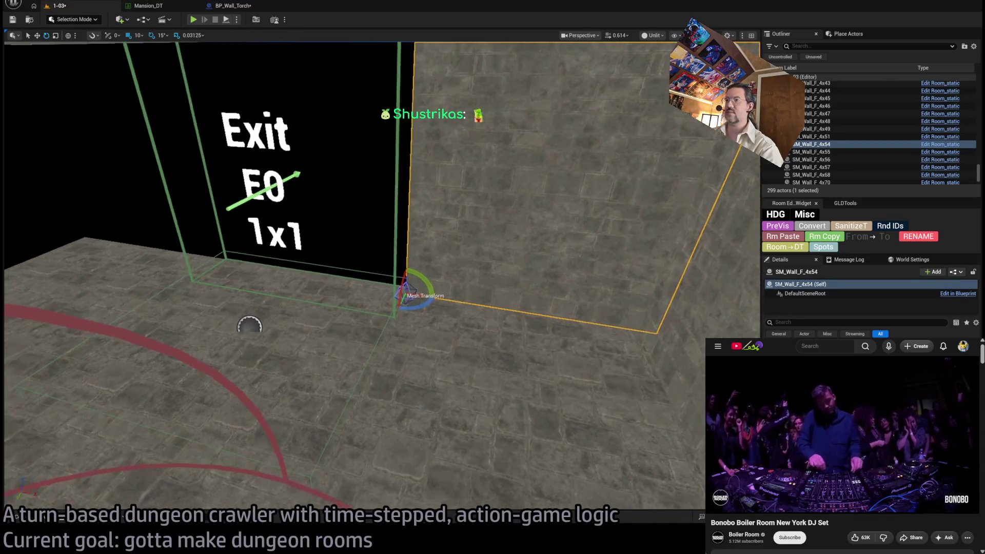
key(w)
mouse_move(421, 296)
alt+mouse_down()
mouse_move(216, 277)
mouse_move(234, 279)
alt+mouse_up()
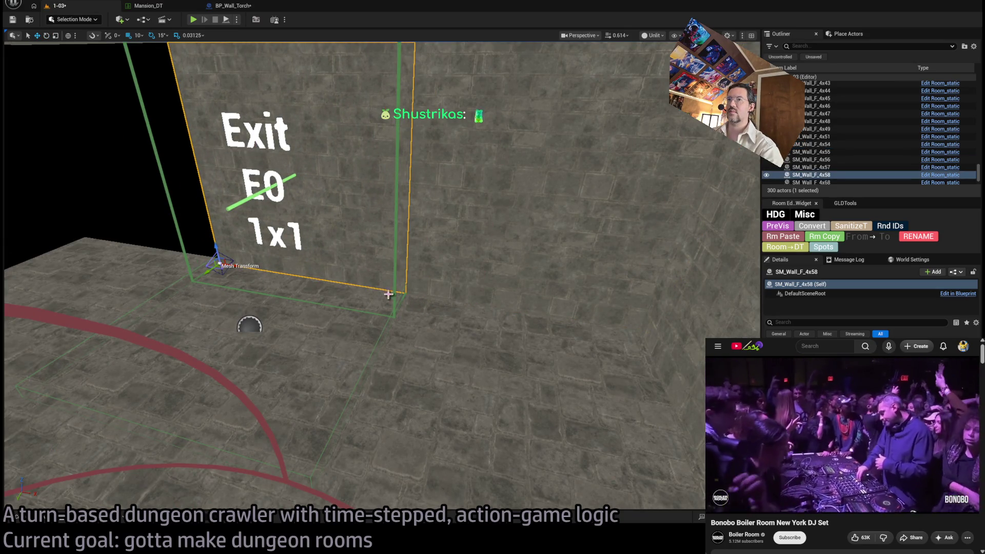
key(f)
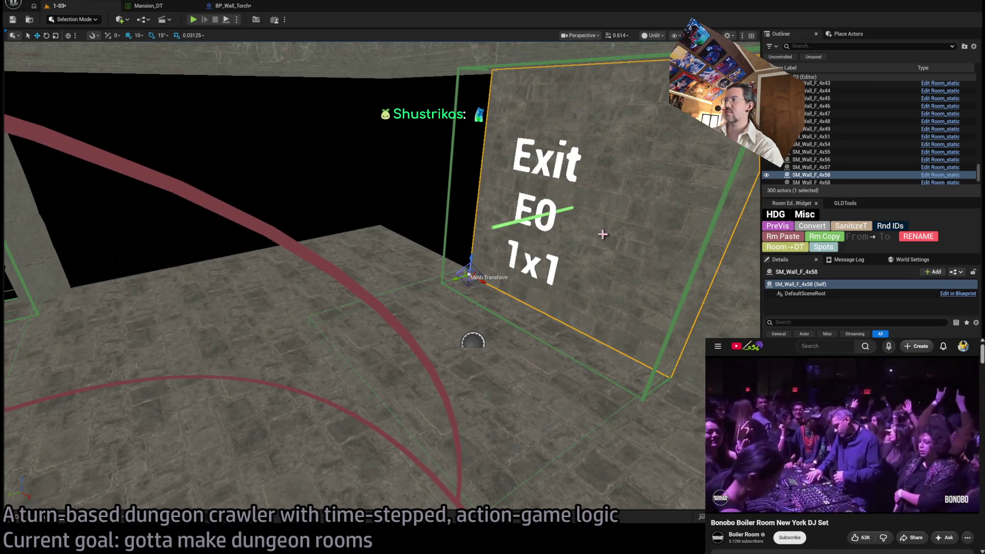
drag(474, 279, 382, 249)
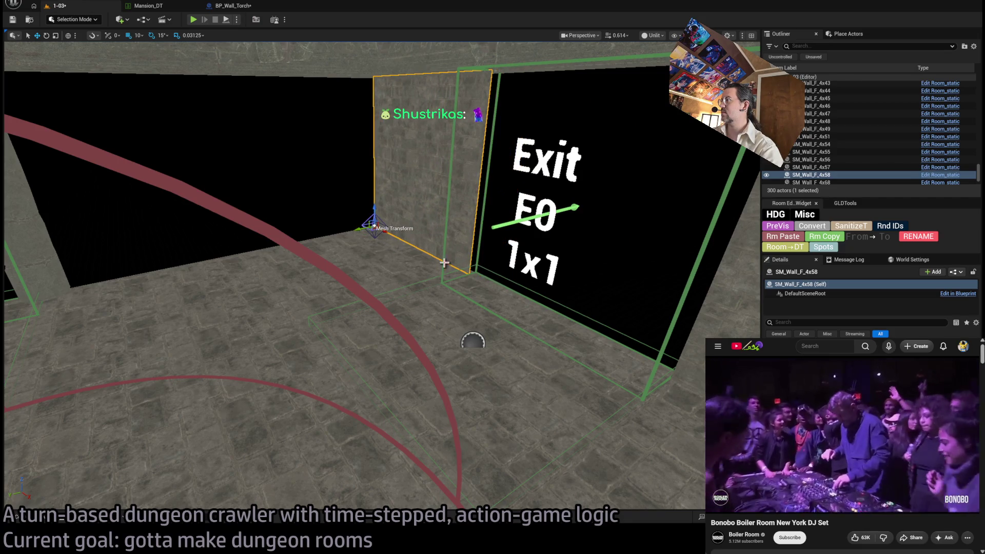
key(ctrl+z)
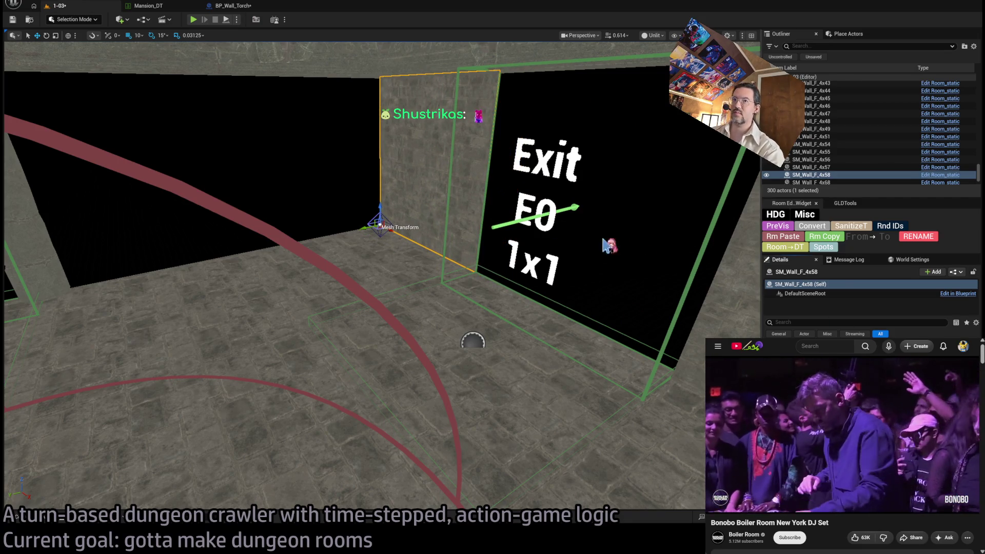
Step: Set grid snap to 100, move the extra wall far left, and delete it
click(138, 35)
click(165, 88)
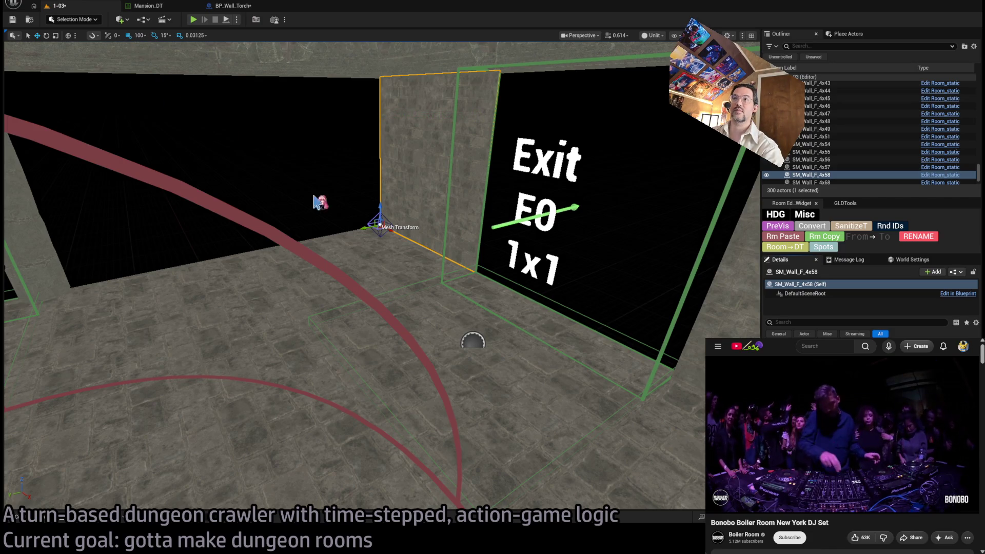
drag(379, 225, 46, 282)
key(f)
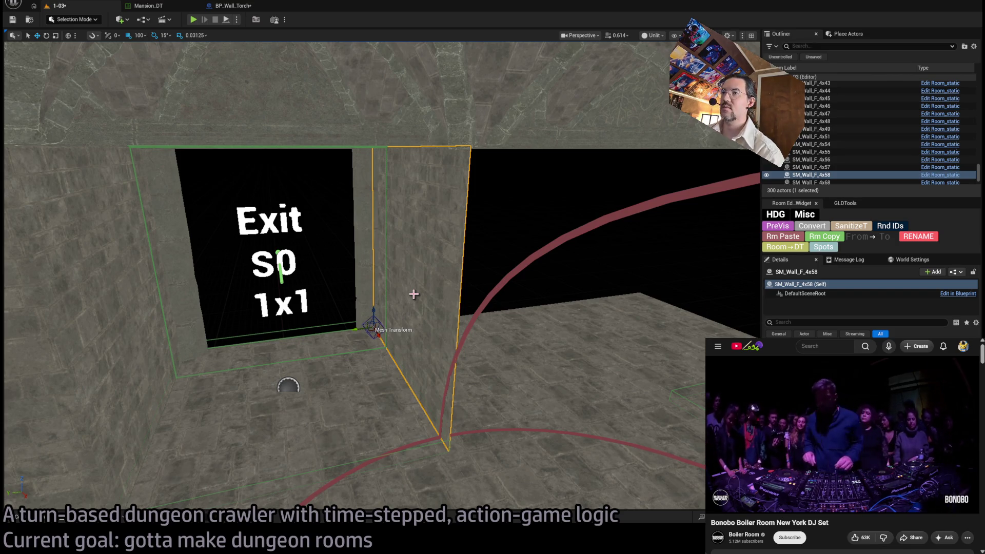
key(Delete)
click(362, 277)
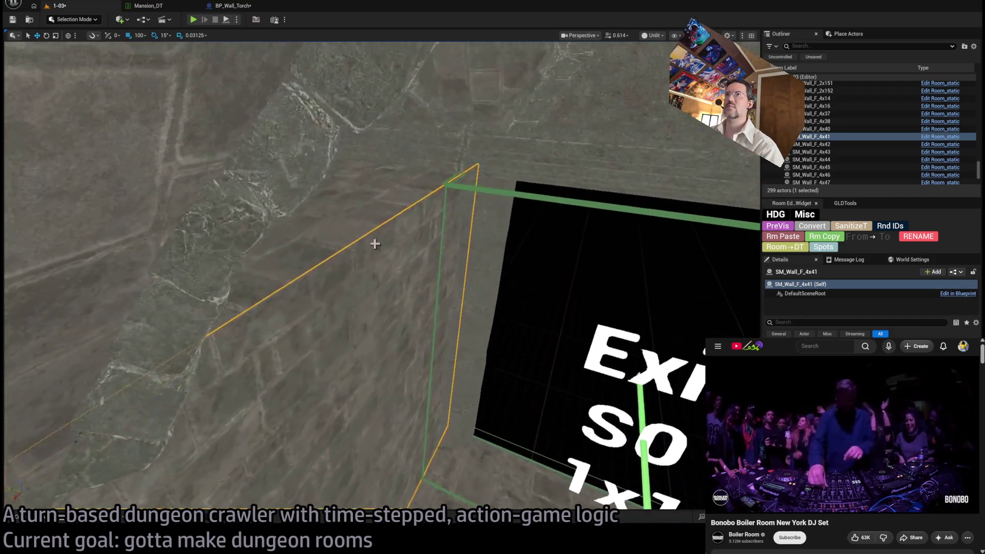
Step: Select SM_Wall_F_4x57, SM_Wall_F_4x44 and neighbours, and Alt-rotate copies 75 degrees
click(406, 259)
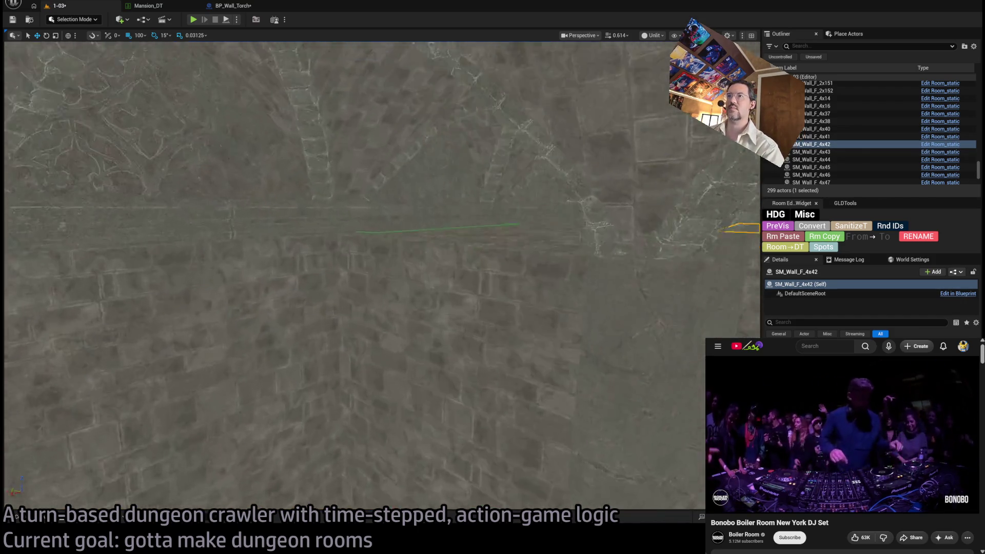
click(446, 238)
key(f)
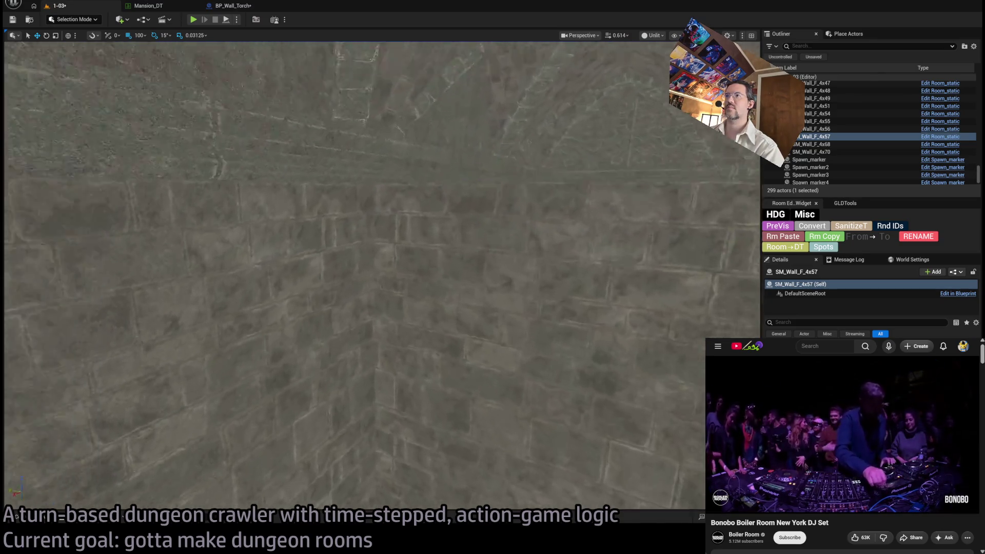
ctrl+click(494, 245)
key(f)
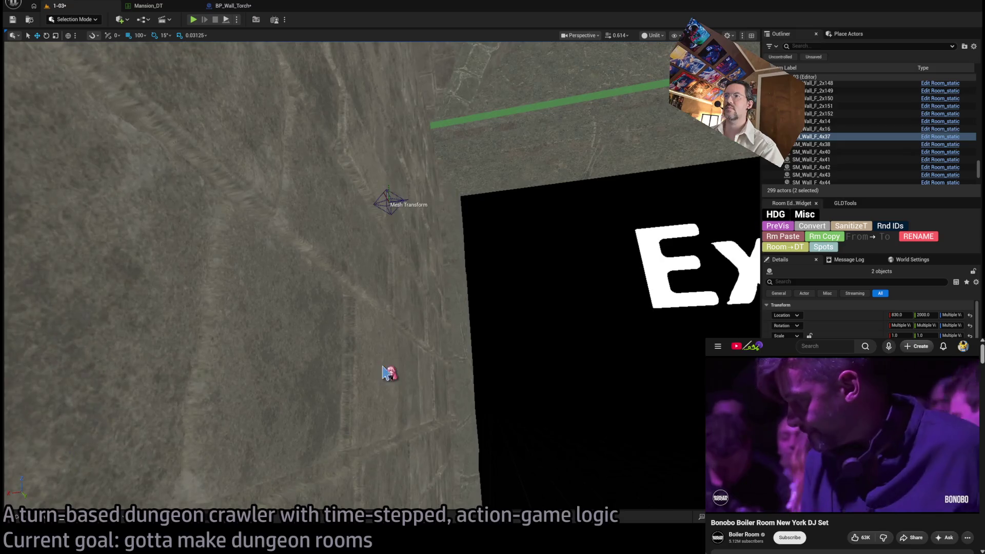
ctrl+click(385, 372)
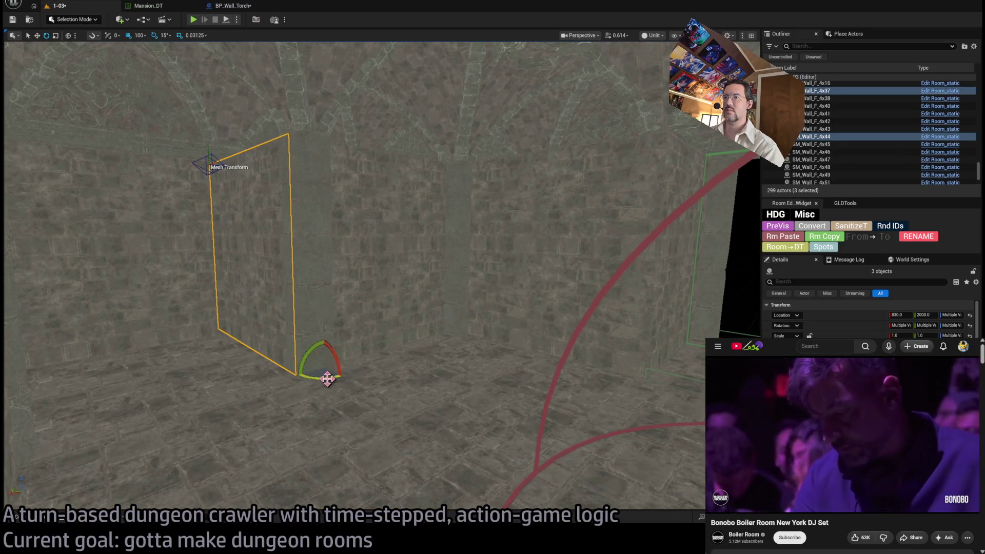
drag(327, 379, 298, 368)
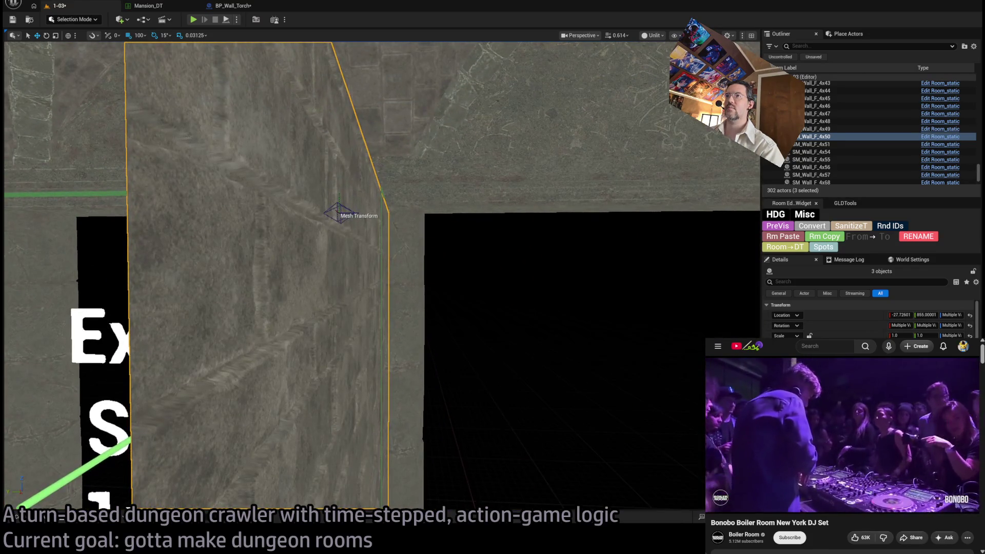
Step: Reselect wall SM_Wall_F_4x50, lower grid snap to 1, and switch to lit wireframe view
click(389, 252)
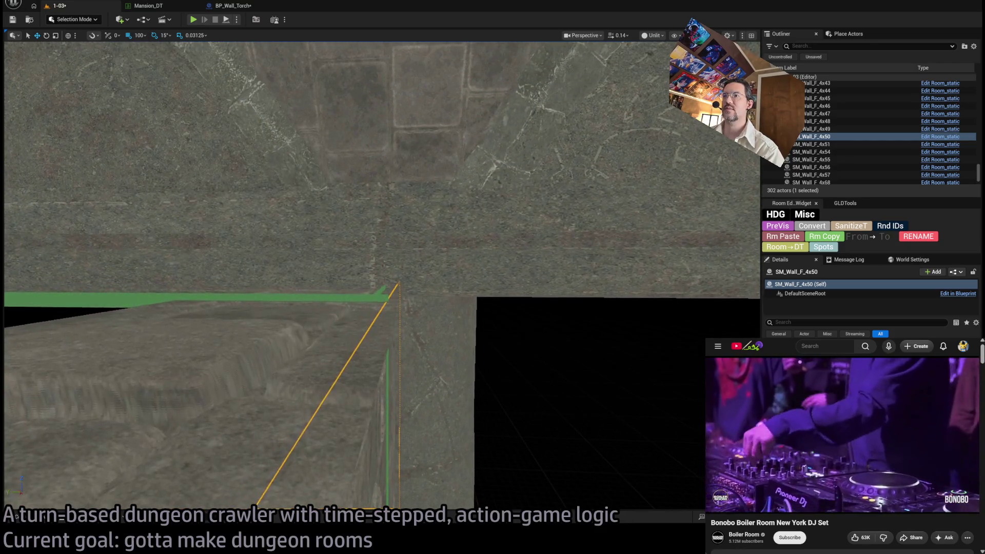
click(544, 350)
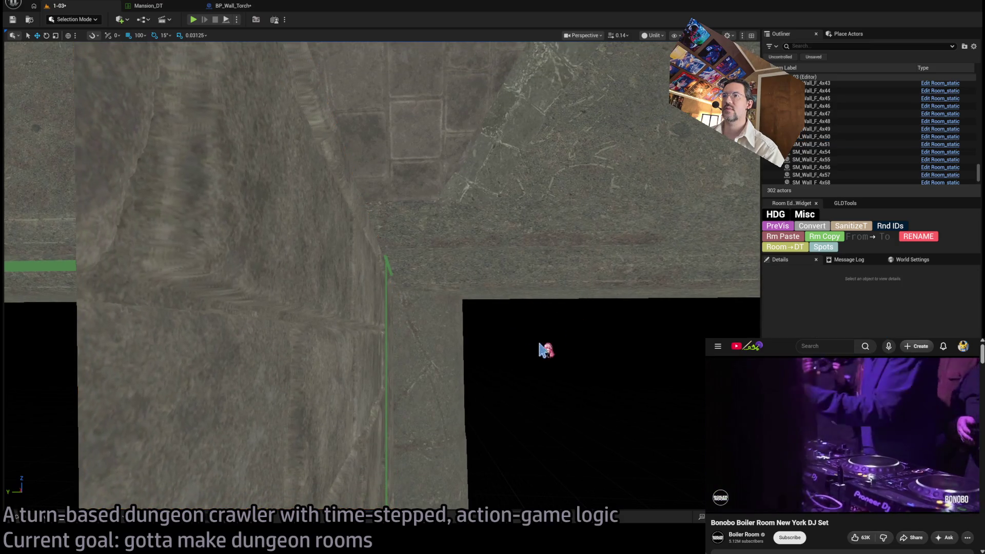
click(372, 340)
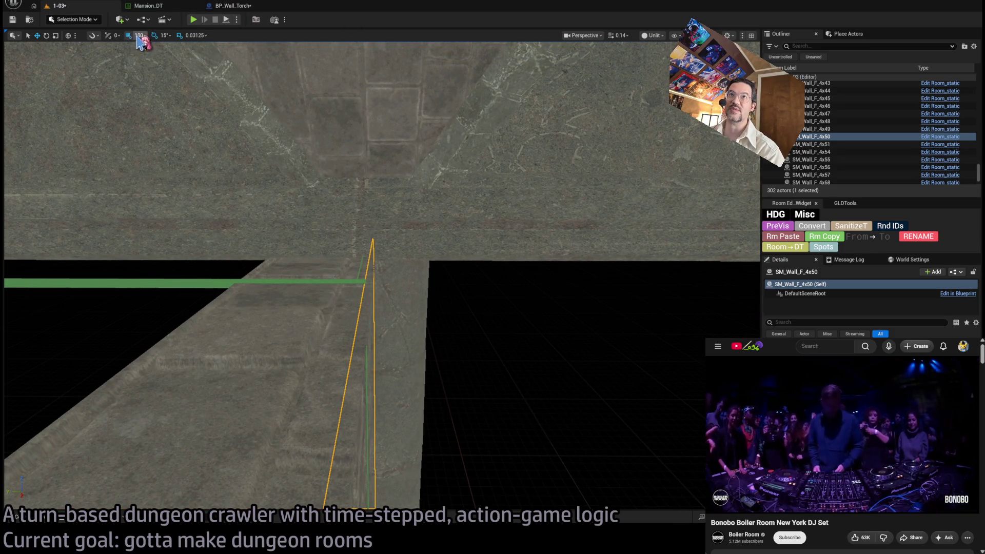
key(bracketleft)
key(bracketleft)
key(bracketleft)
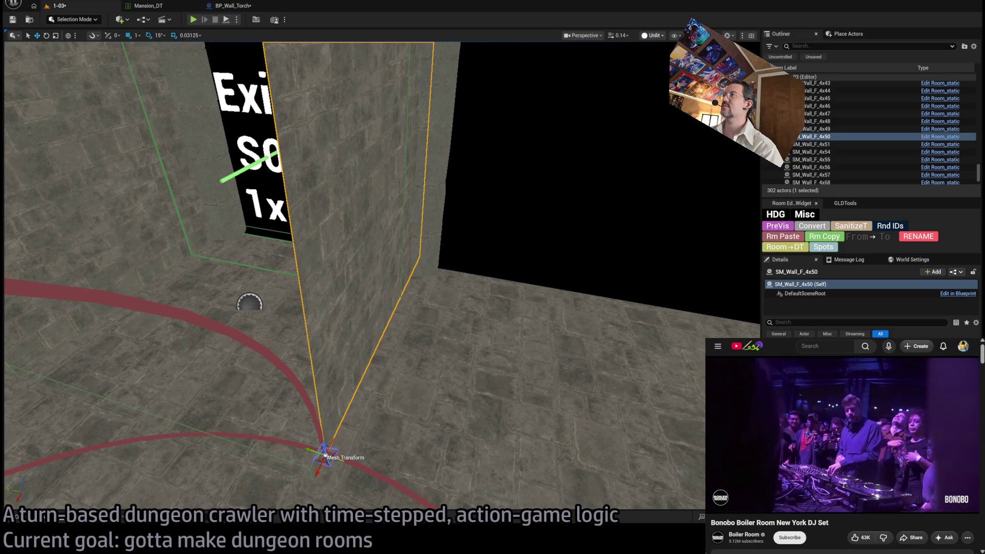
key(alt+2)
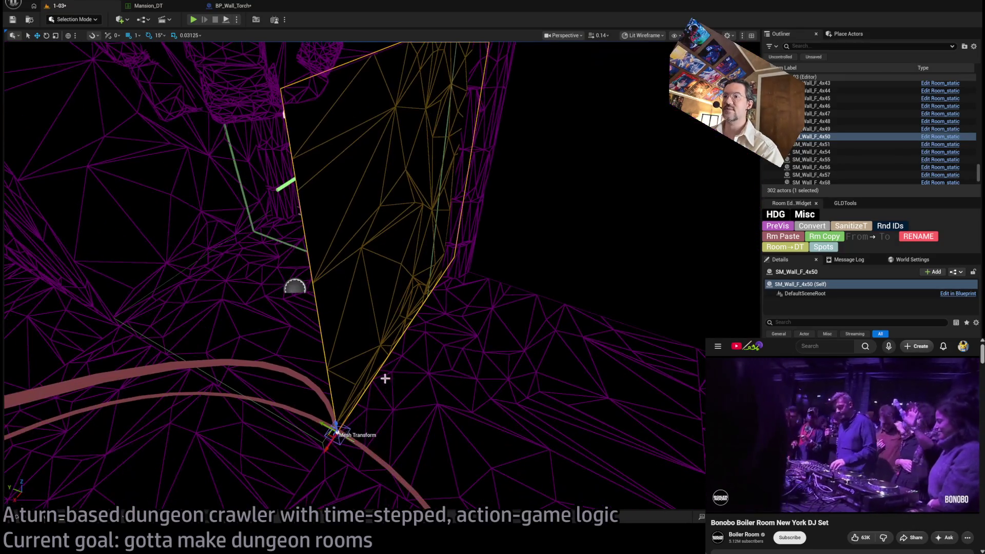
Step: Nudge SM_Wall_F_4x50 around its base pivot and frame it with the Exit sign wall
mouse_move(328, 429)
mouse_down()
mouse_move(342, 431)
mouse_move(331, 425)
mouse_up()
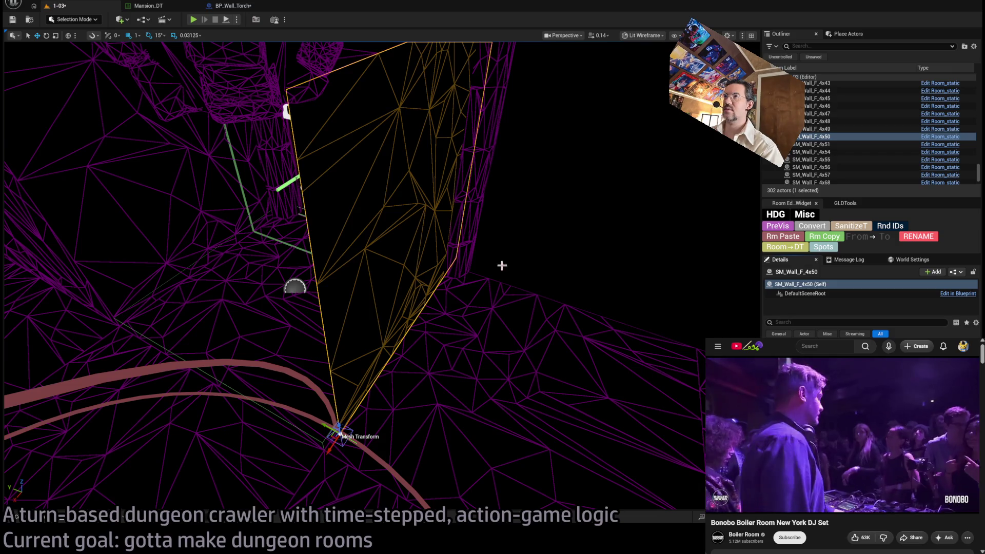
ctrl+click(400, 187)
key(f)
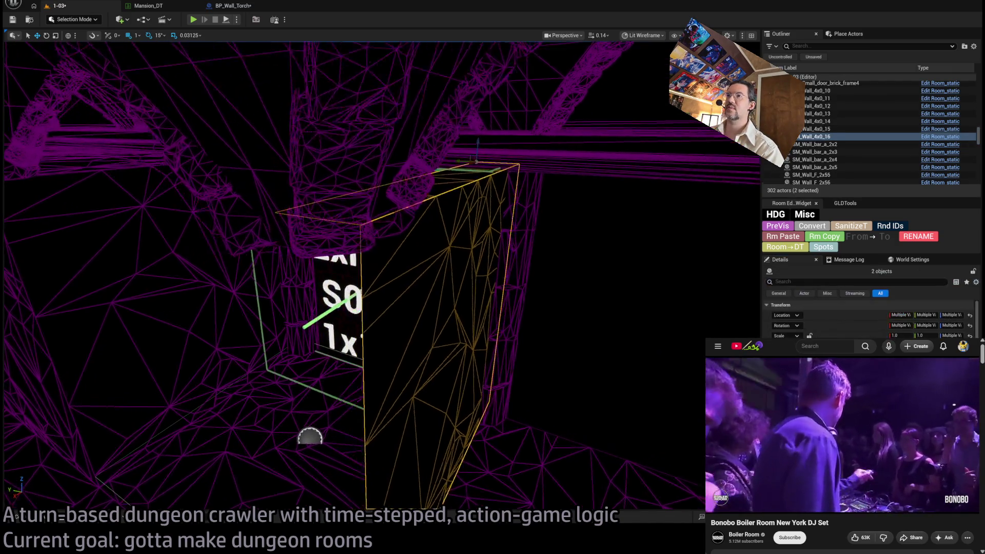
ctrl+click(428, 234)
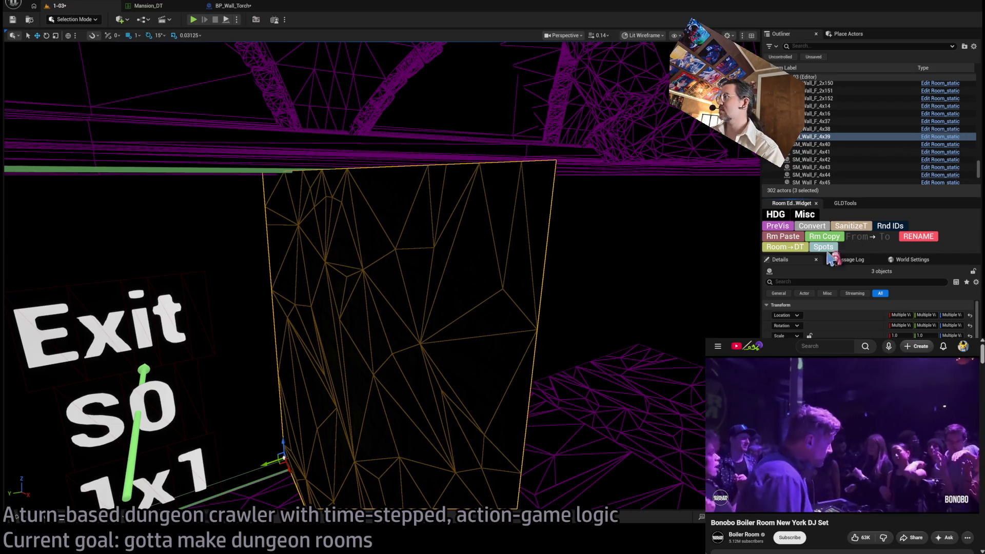
Step: Compare walls SM_Wall_F_4x39 and SM_Wall_4x0_16, then reselect SM_Wall_F_4x50 near Exit S0
click(440, 297)
drag(440, 298, 426, 279)
click(292, 191)
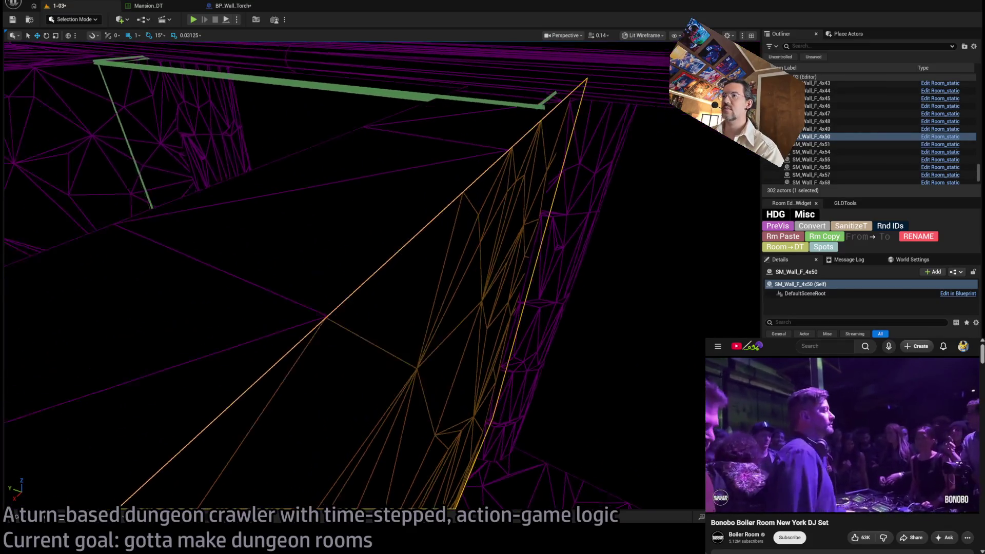
drag(360, 257, 339, 265)
click(427, 266)
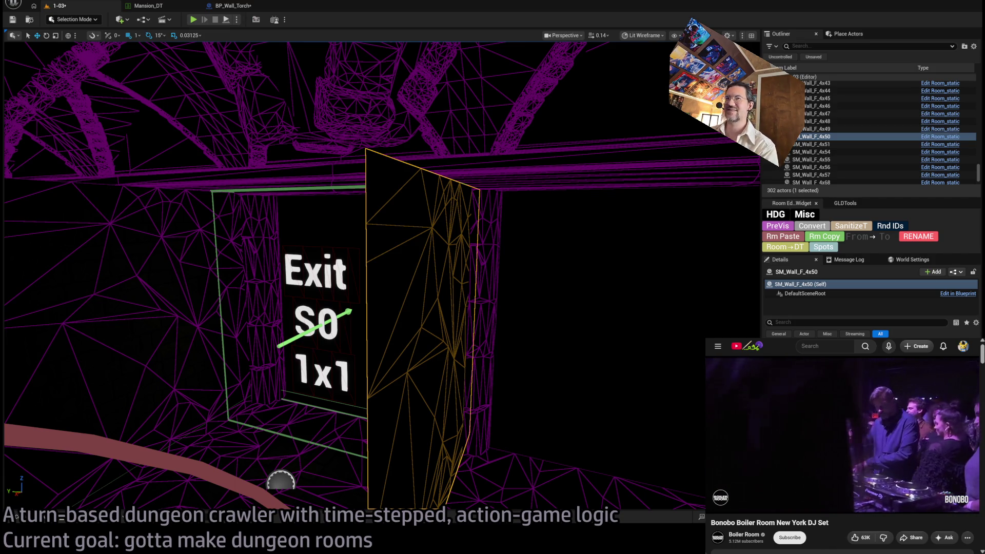
drag(452, 151, 401, 131)
Step: Look past the Exit sign and try moving column SM_Column_body6, then undo the move
key(alt+4)
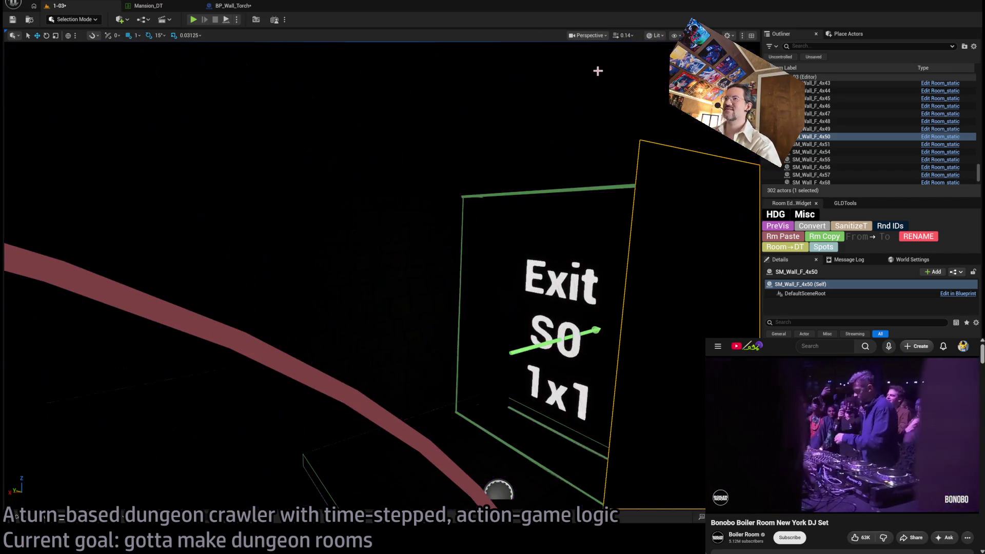
key(alt+3)
mouse_move(415, 210)
mouse_down()
mouse_move(400, 169)
mouse_move(431, 144)
mouse_up()
drag(344, 222, 343, 222)
drag(488, 240, 462, 241)
click(238, 339)
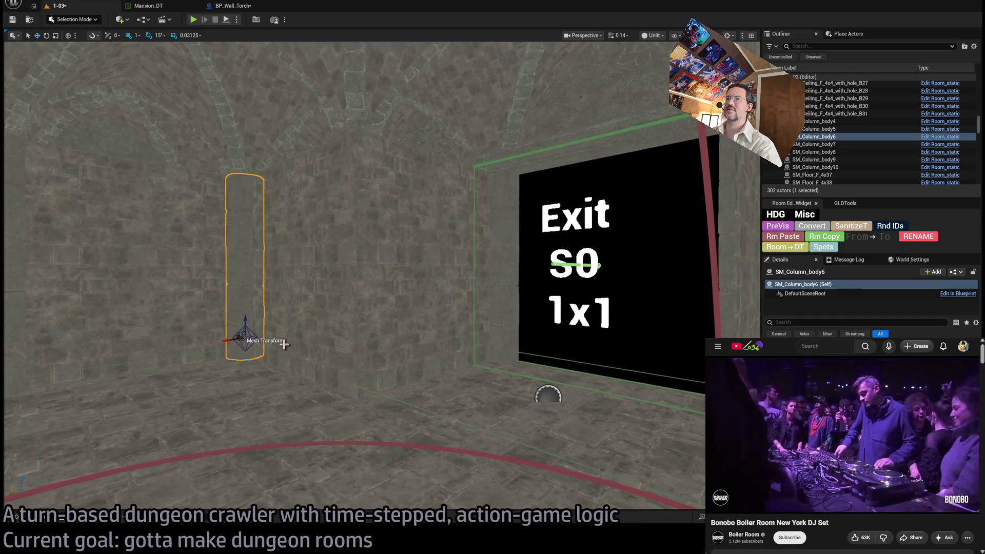
mouse_move(237, 336)
mouse_down()
mouse_move(366, 308)
mouse_move(327, 232)
mouse_up()
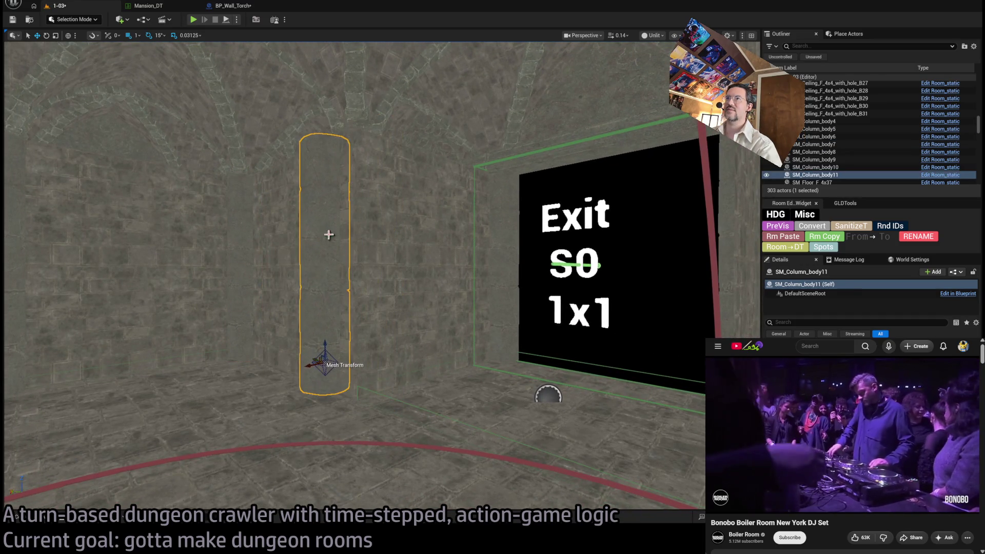
key(ctrl+z)
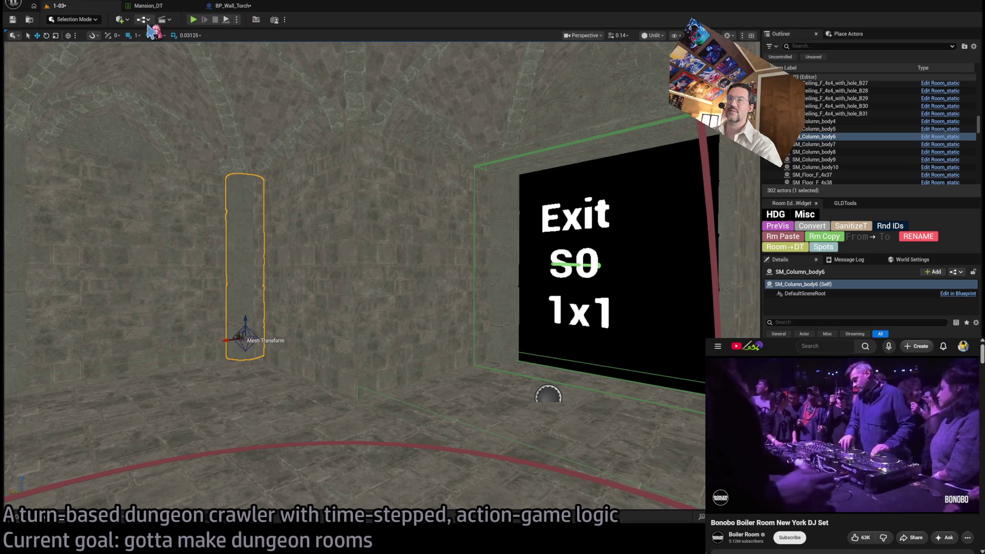
Step: Compare the room in lit and unlit views and tilt the view up around the column
key(alt+4)
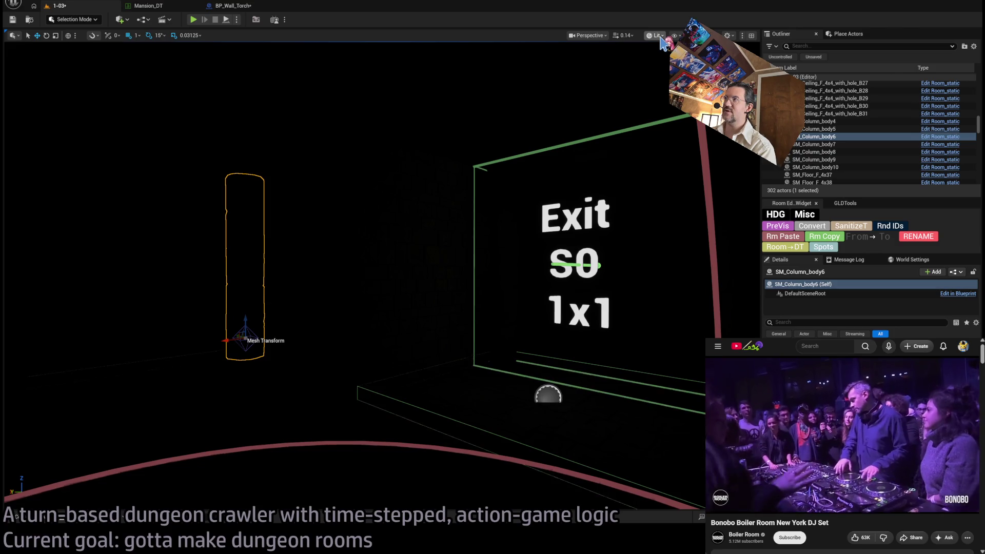
key(alt+3)
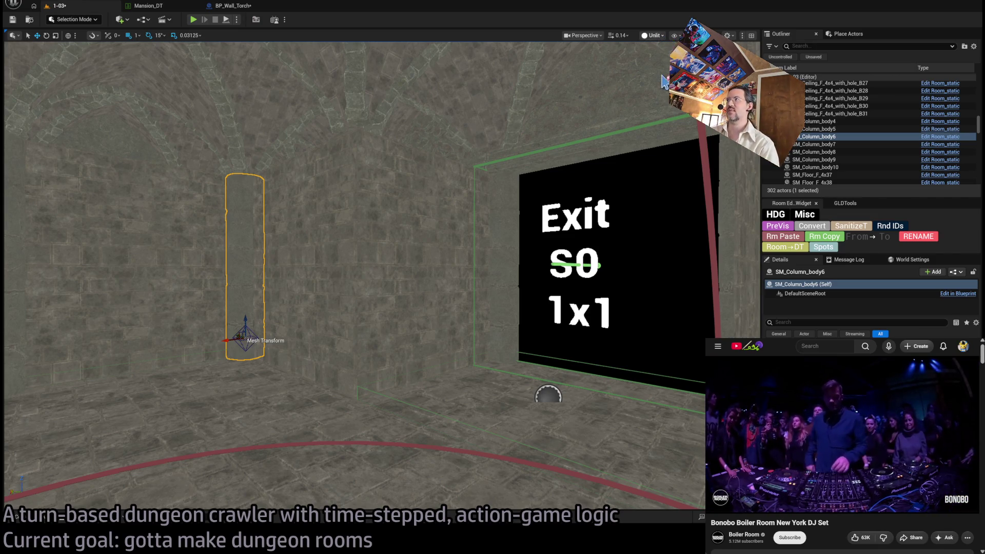
key(alt+4)
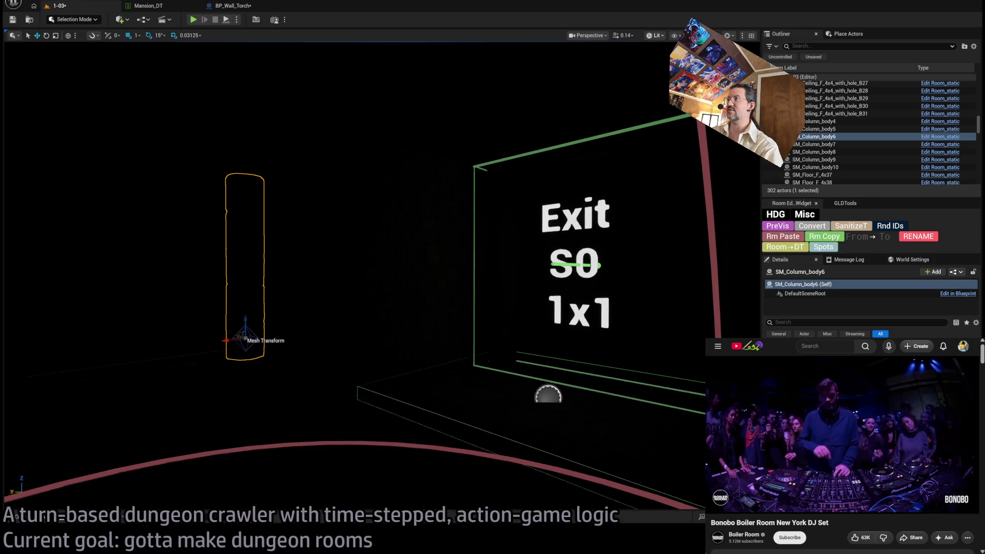
key(alt+3)
drag(643, 48, 566, 55)
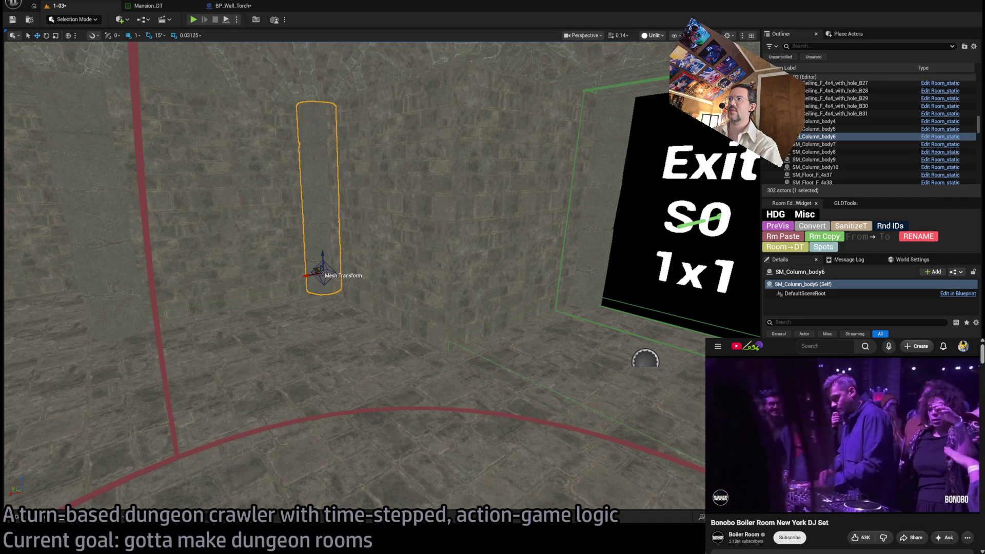
mouse_move(359, 257)
mouse_down()
mouse_move(359, 195)
mouse_move(359, 236)
mouse_move(401, 246)
mouse_move(390, 292)
mouse_move(497, 217)
mouse_up()
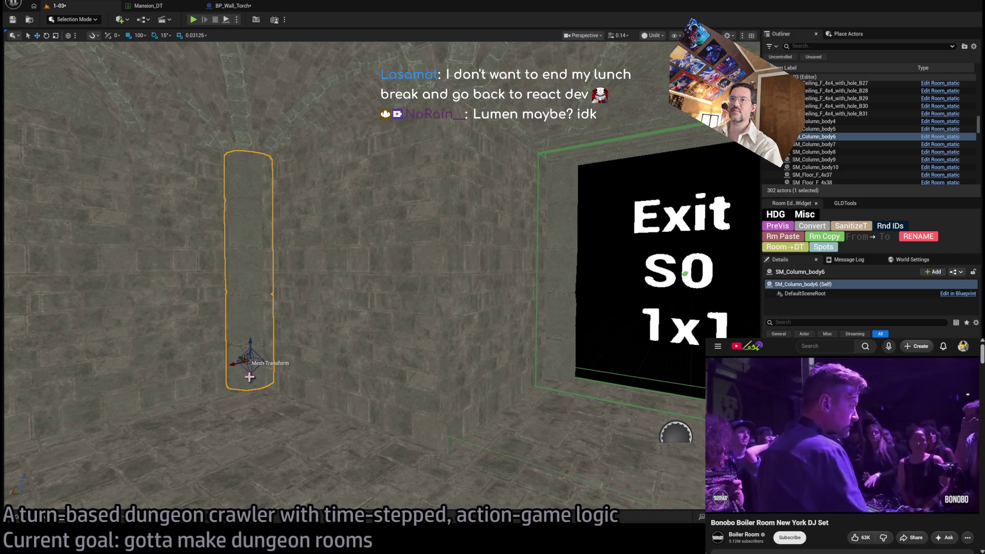
Step: Alt-drag two copies of the column into place beside the Exit block
mouse_move(239, 359)
mouse_down()
mouse_move(440, 413)
mouse_move(482, 355)
mouse_up()
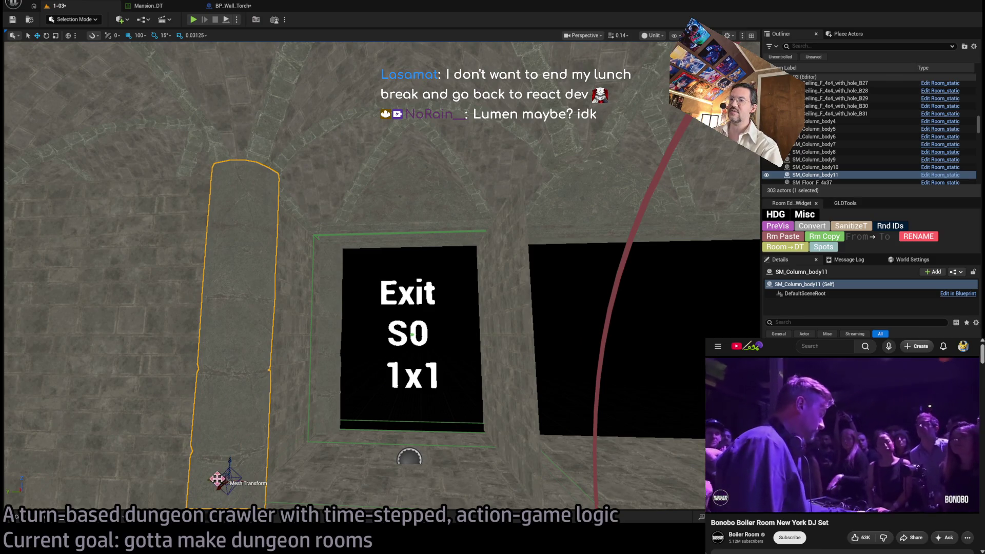
mouse_move(217, 479)
mouse_down()
mouse_move(582, 464)
mouse_move(510, 456)
mouse_up()
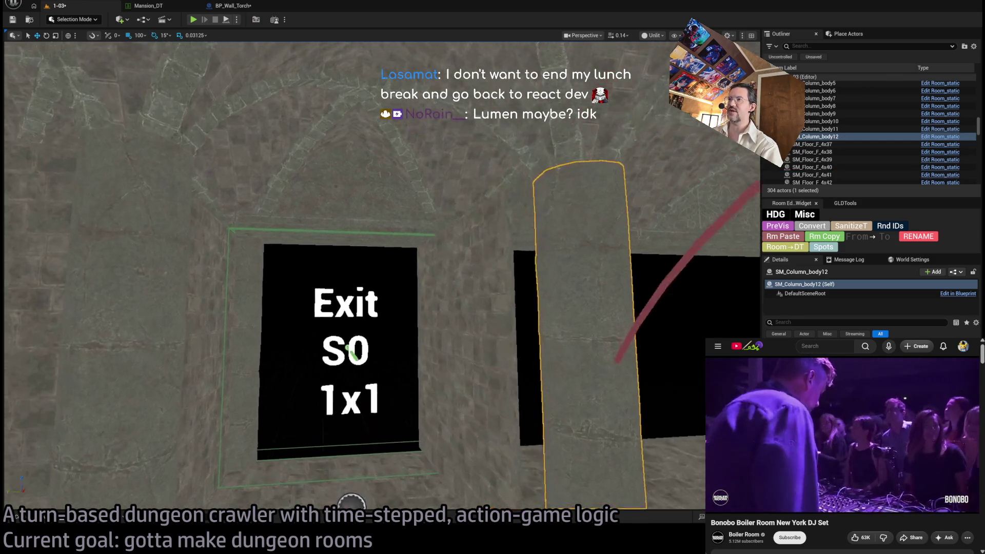
scroll(380, 277, up, 10)
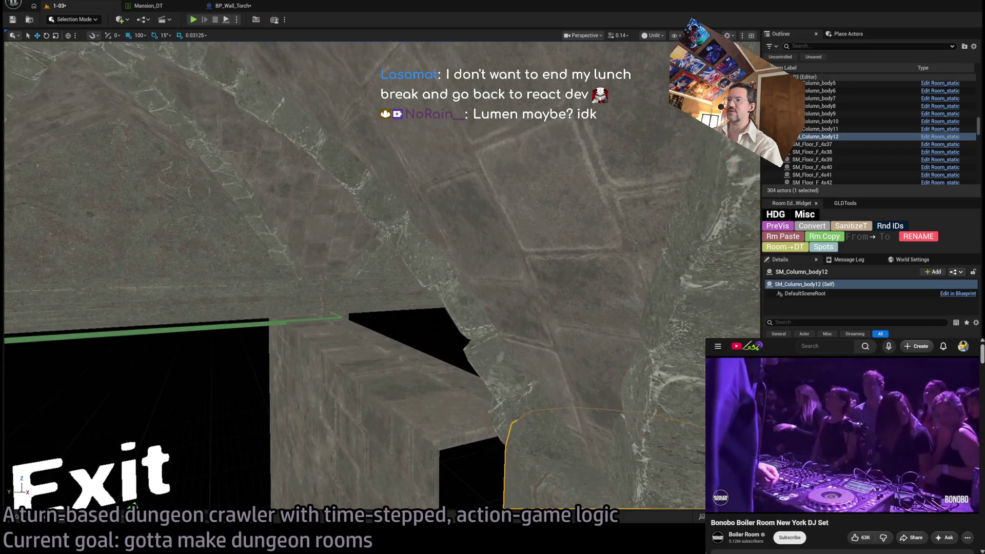
Step: Select and frame the three wall pieces, switching to 10-unit snapping to position them
click(371, 358)
key(f)
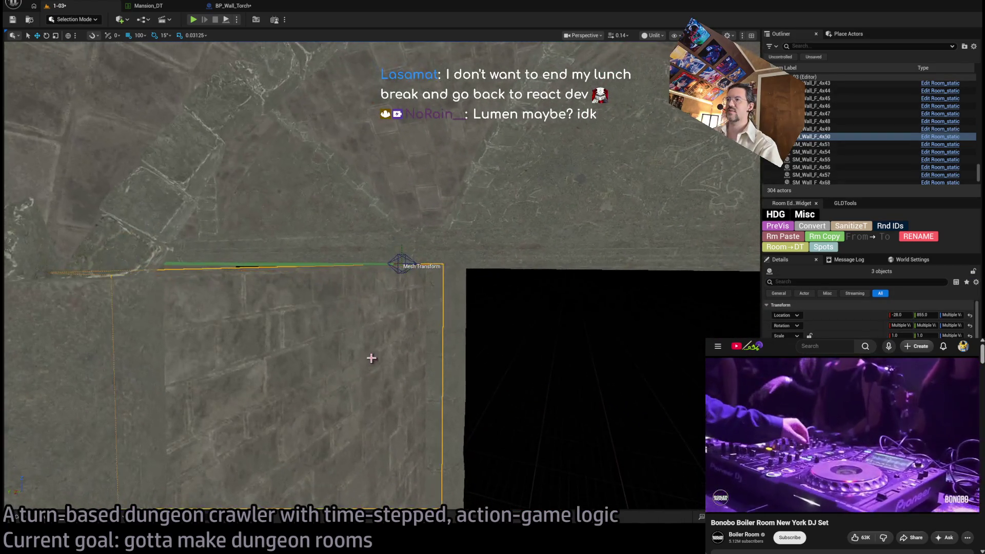
drag(371, 358, 230, 183)
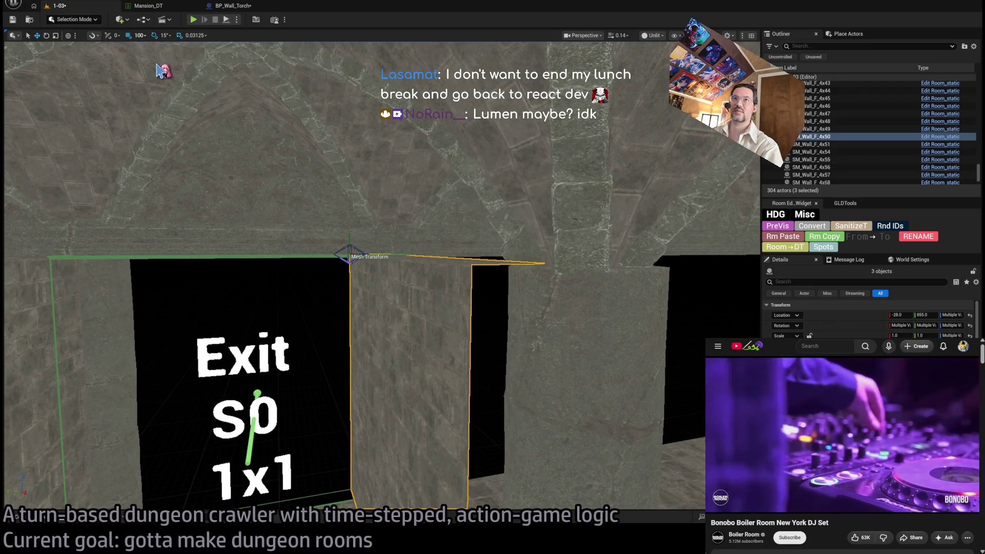
key(bracketleft)
key(bracketleft)
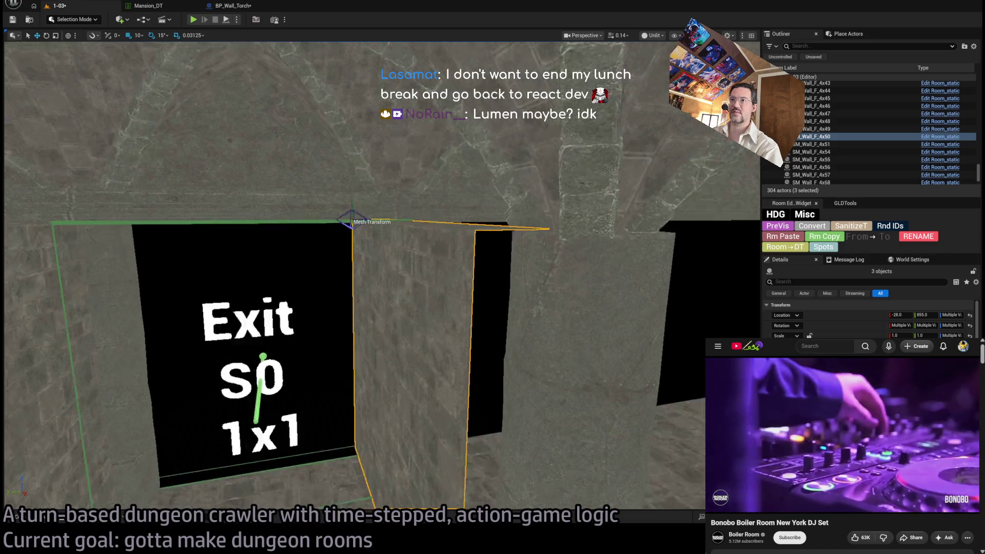
drag(158, 77, 424, 437)
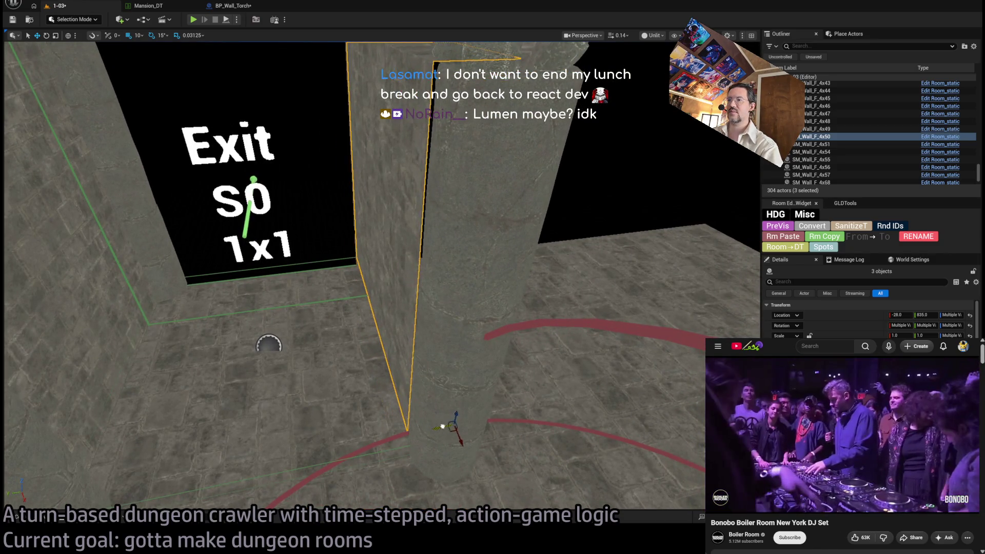
mouse_move(353, 308)
mouse_down()
mouse_move(354, 225)
mouse_move(354, 256)
mouse_up()
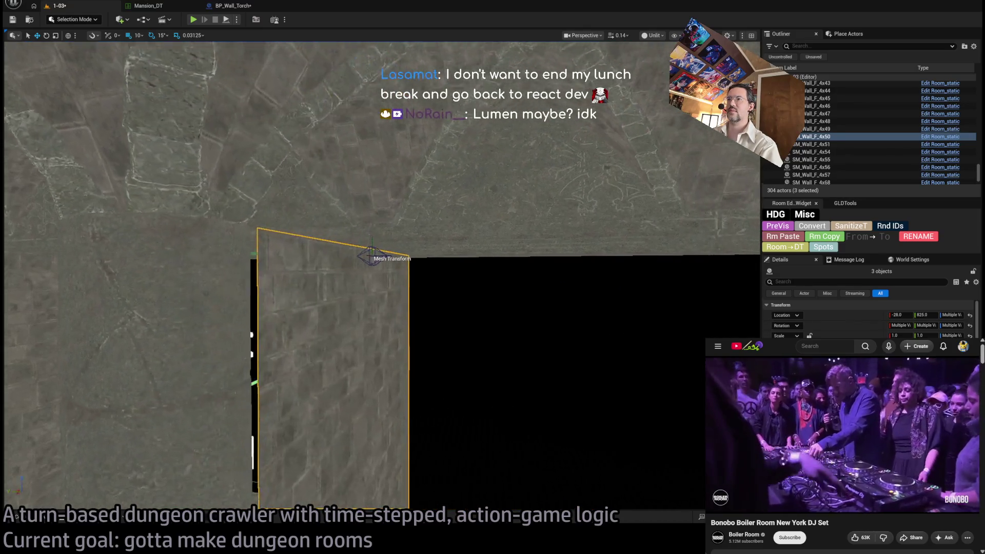
key(f)
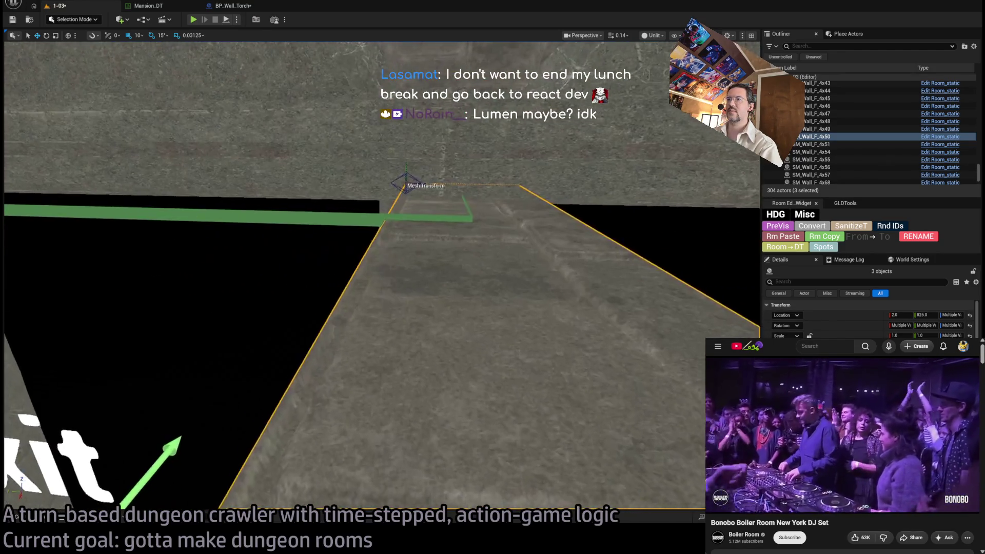
click(414, 282)
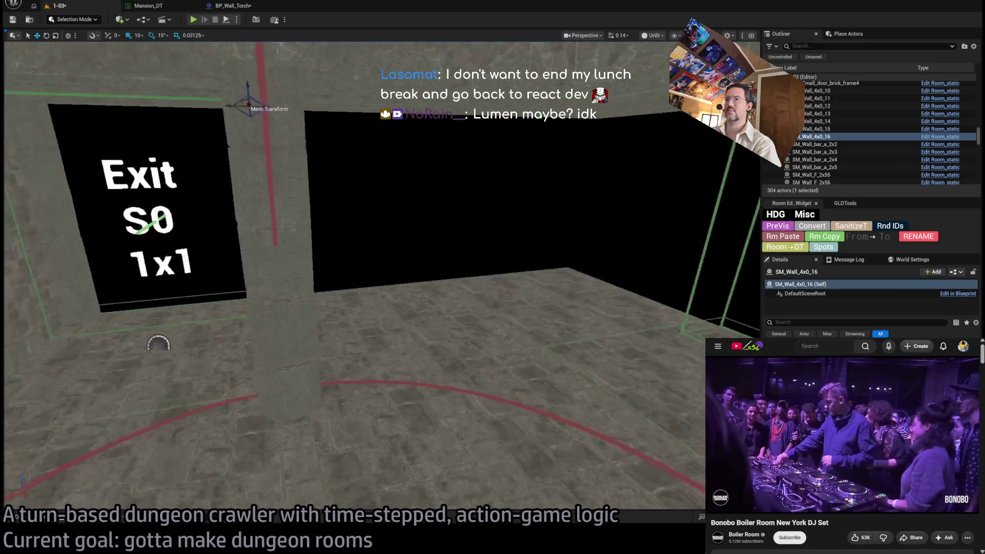
Step: Duplicate SM_Wall_F_4x50 rotated 90°, slide it into place, then Alt-drag another copy right
click(287, 359)
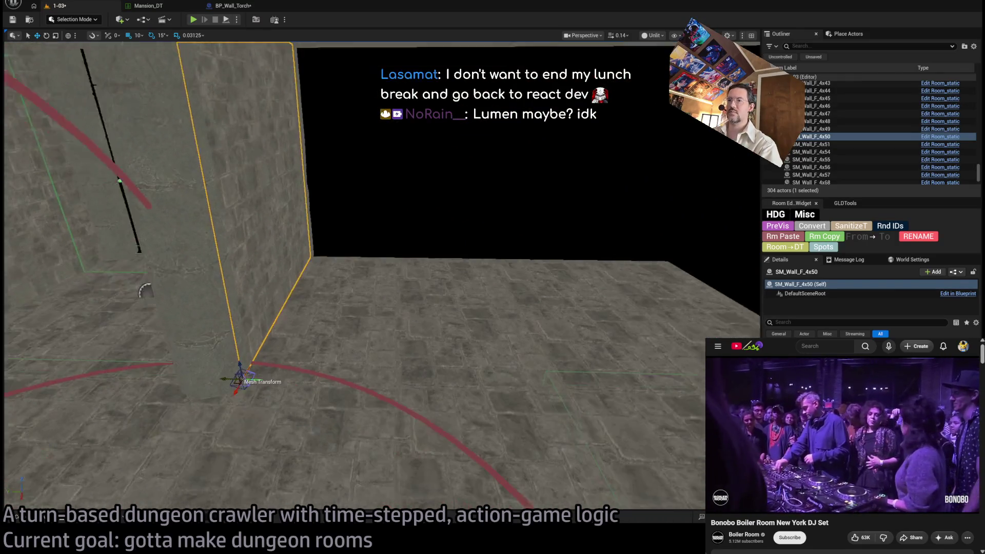
drag(270, 378, 252, 362)
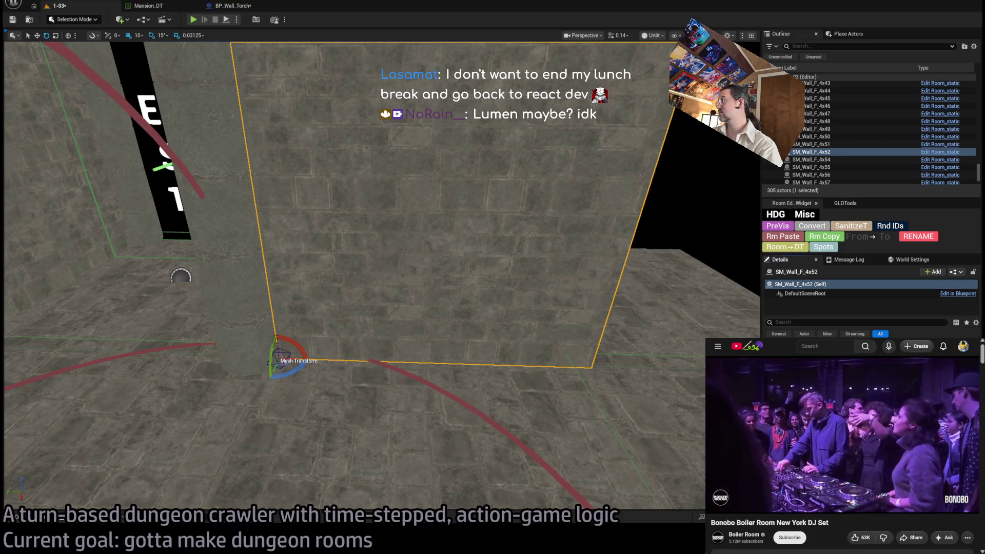
drag(277, 359, 290, 358)
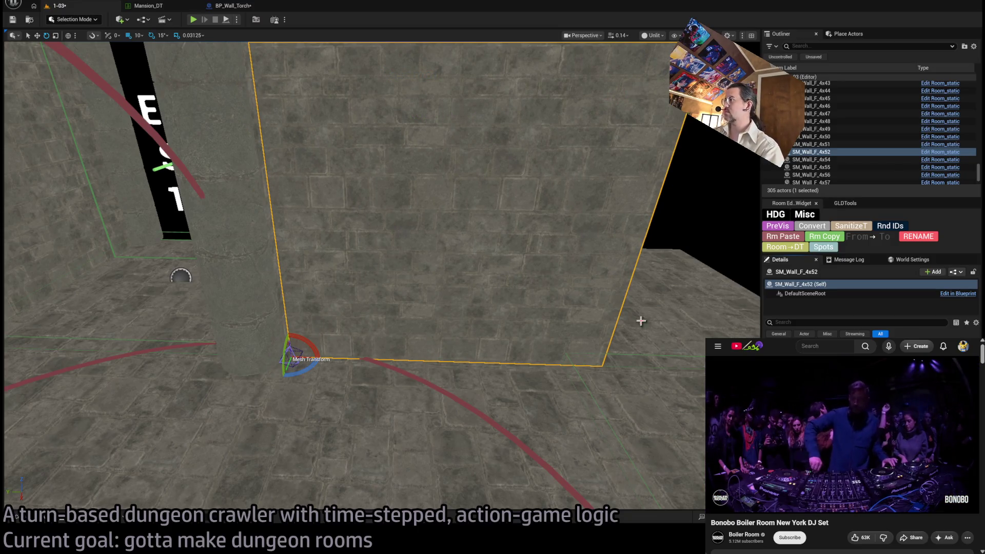
key(w)
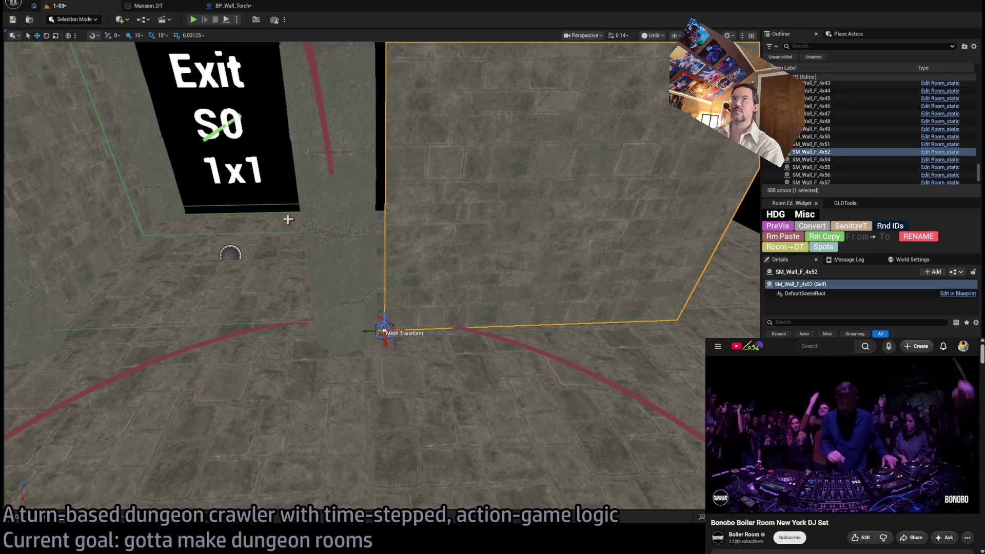
drag(371, 329, 336, 334)
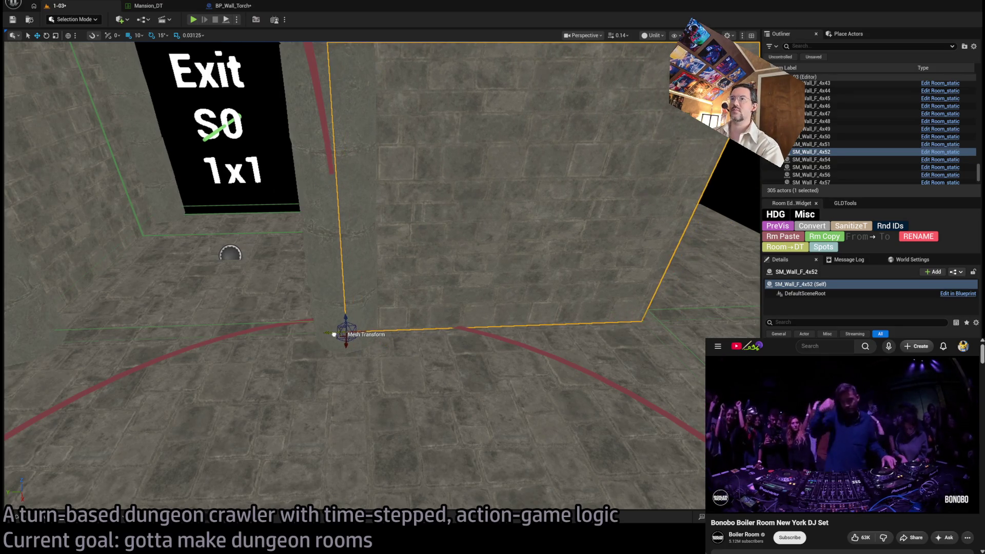
key(f)
alt+drag(236, 433, 570, 374)
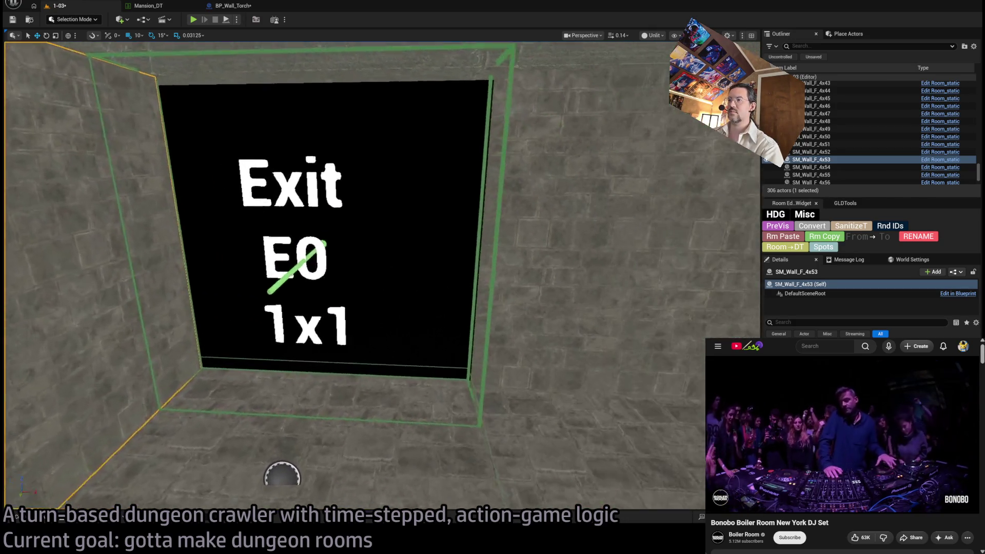
Step: Alt-drag a copy of SM_Wall_F_4x54 left to create SM_Wall_F_4x58, then frame the E3 marker
click(632, 334)
alt+drag(449, 377, 343, 373)
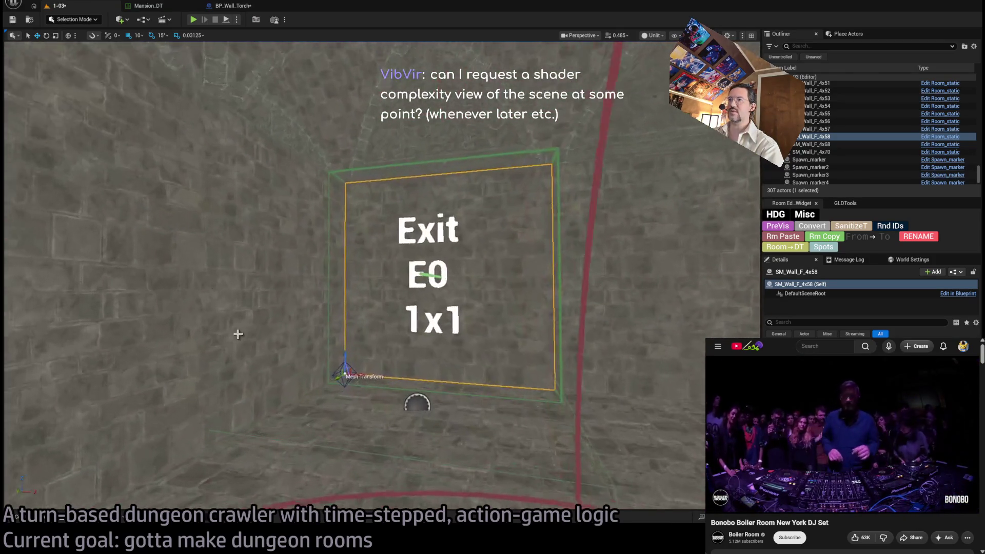
click(428, 266)
key(f)
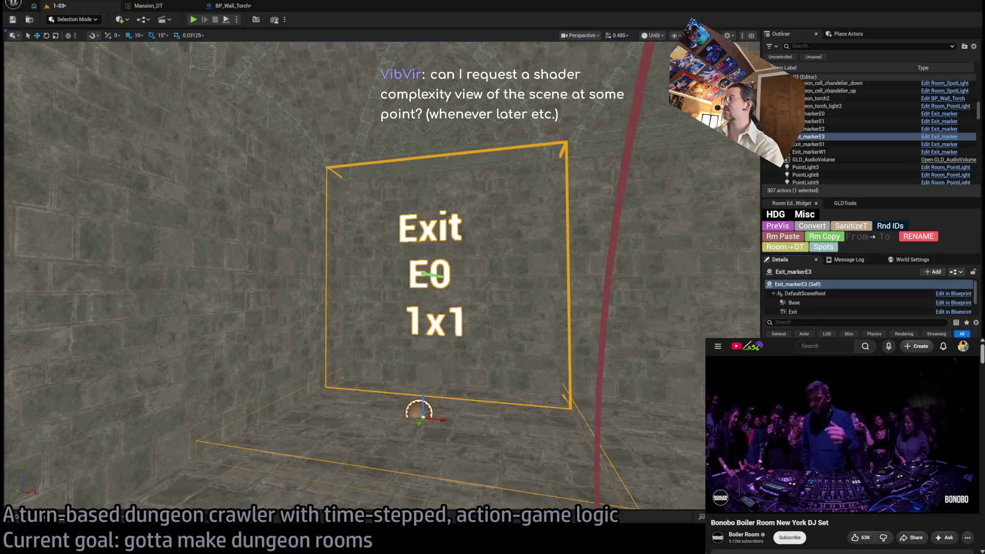
Step: Rename exit marker Exit_markerE3 to Exit_markerW0 in the Outliner
click(825, 137)
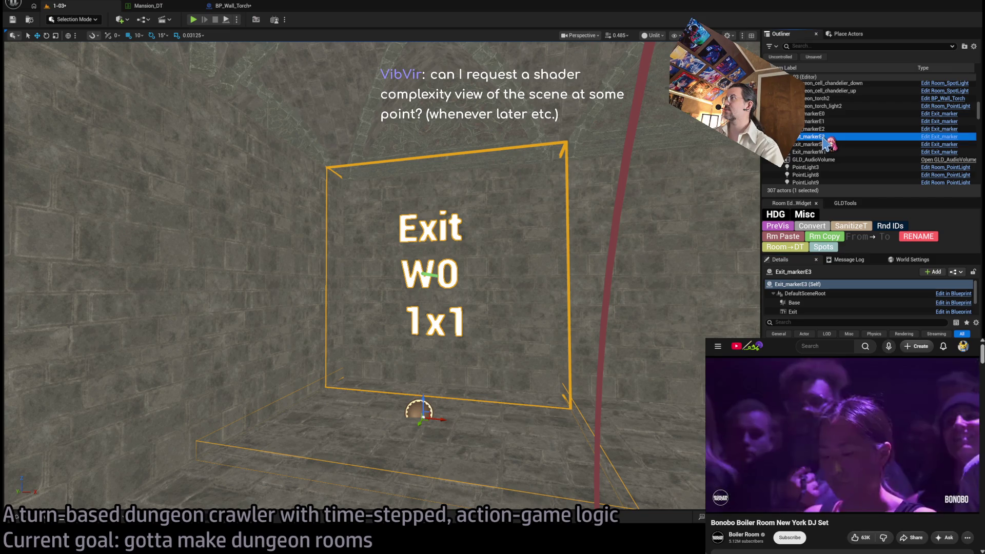
click(823, 137)
text(W0)
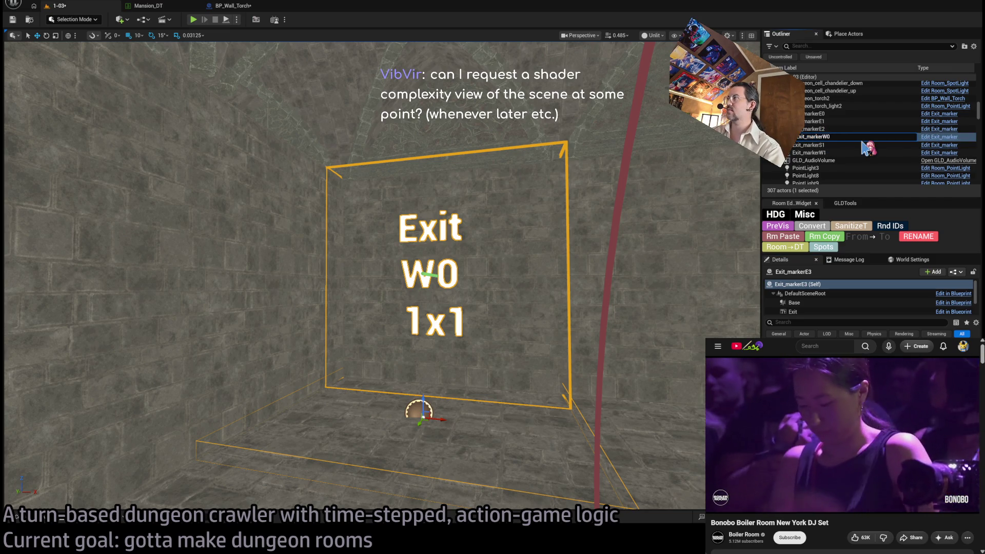
key(Return)
Step: Rename exit marker Exit_markerE2 to Exit_markerS0
key(f)
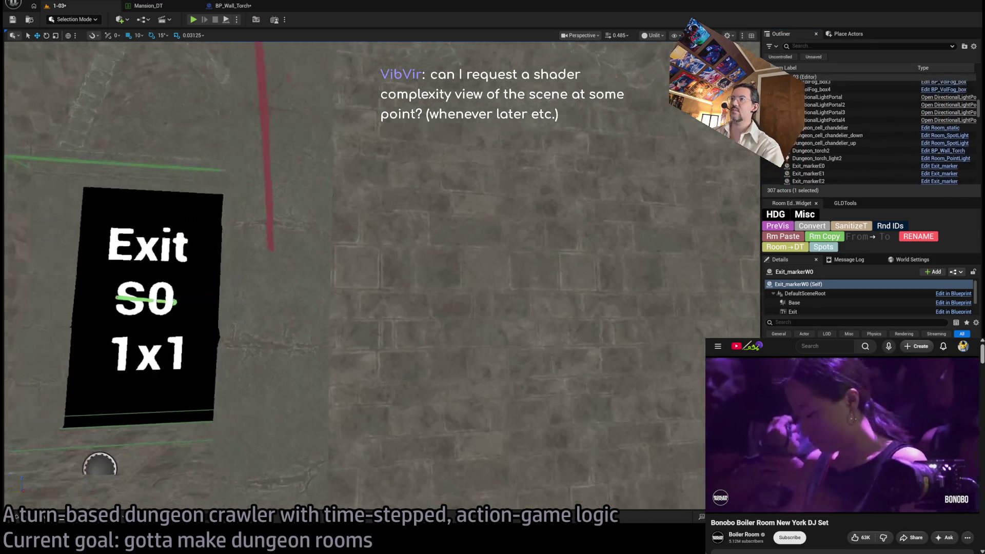
double_click(810, 182)
scroll(836, 171, down, 2)
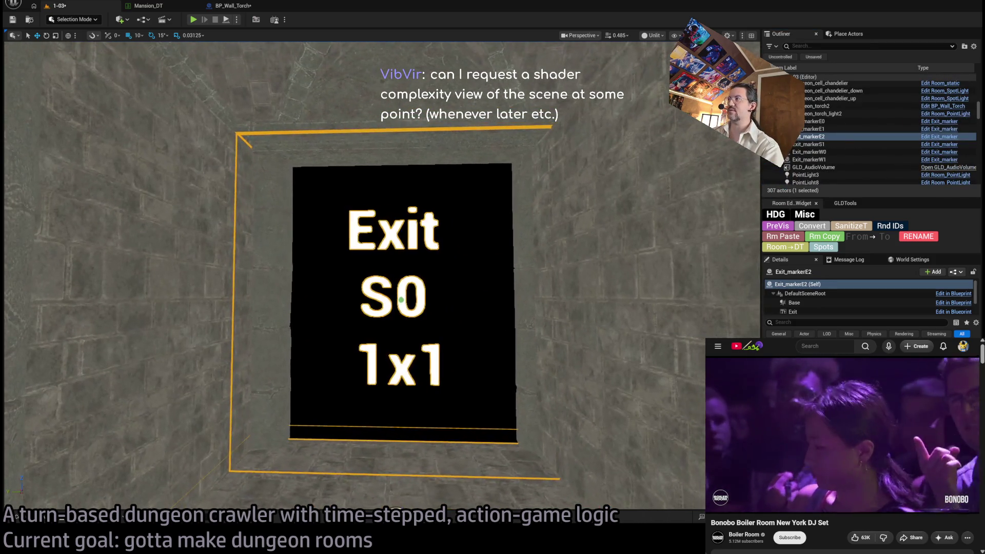
click(825, 137)
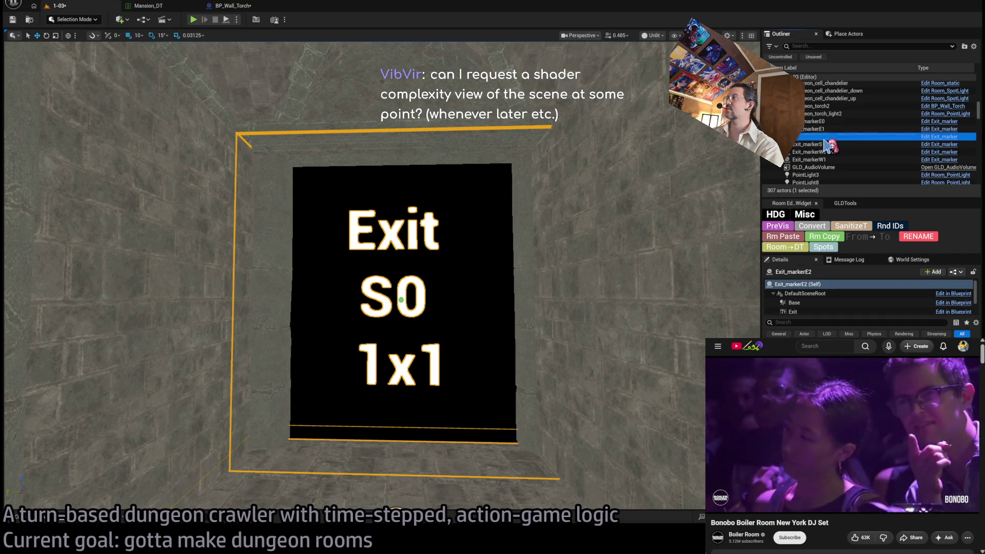
click(823, 137)
text(0)
key(Return)
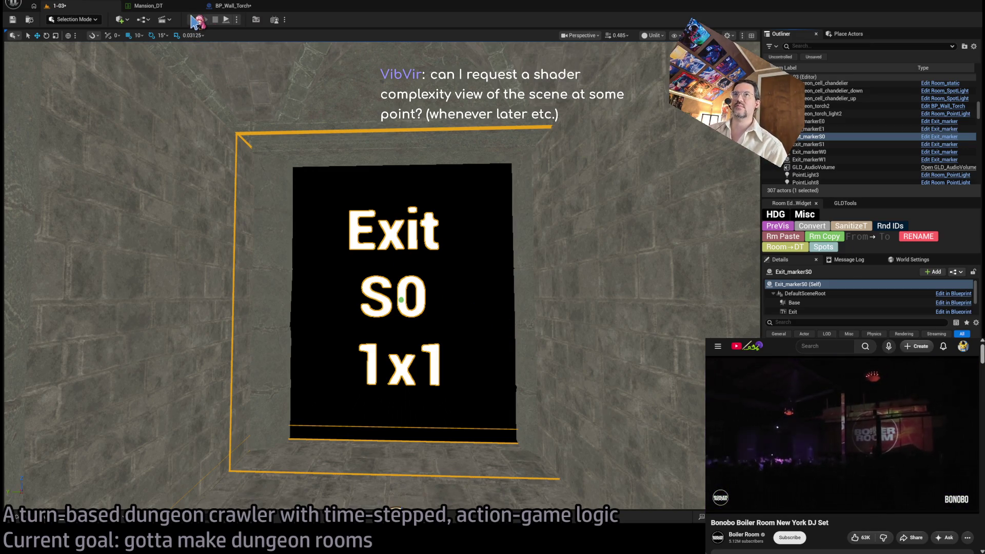
Step: Run a quick play test, stop it, and select the room's floor navigation surface
click(194, 21)
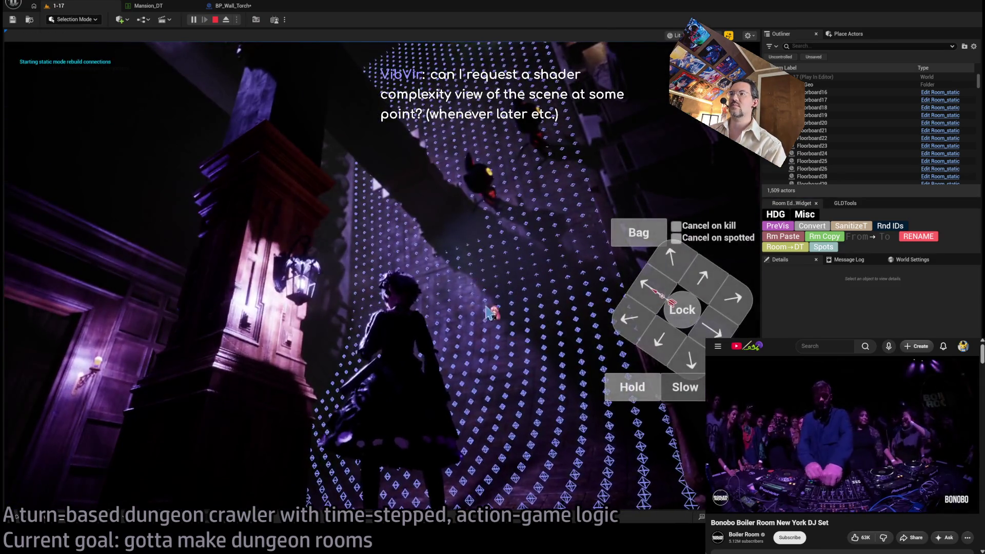
key(Escape)
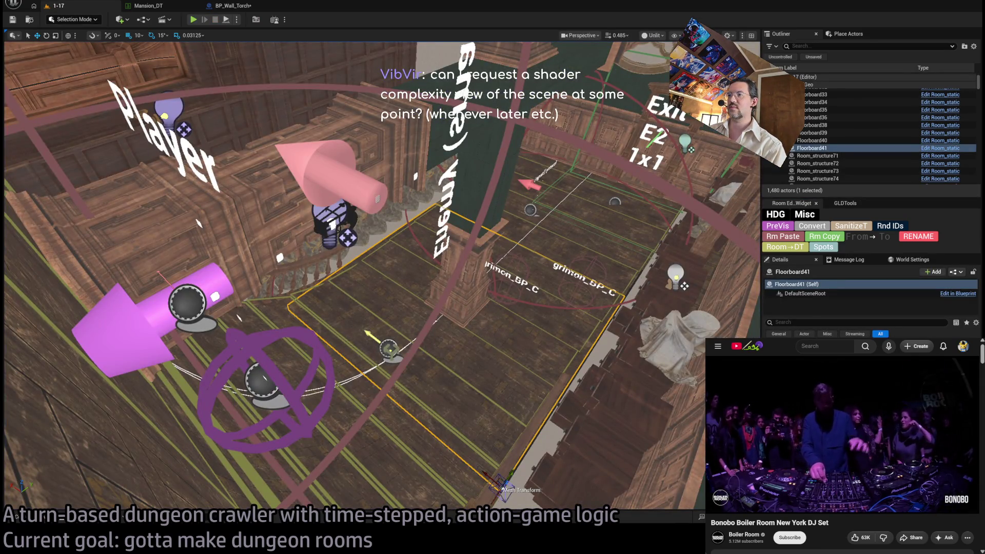
click(437, 358)
click(440, 363)
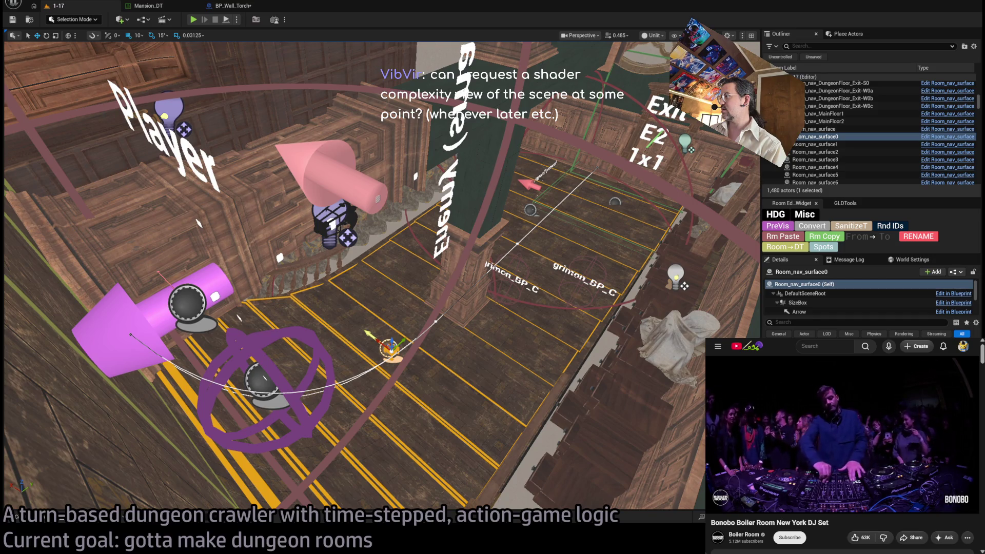
drag(430, 357, 390, 362)
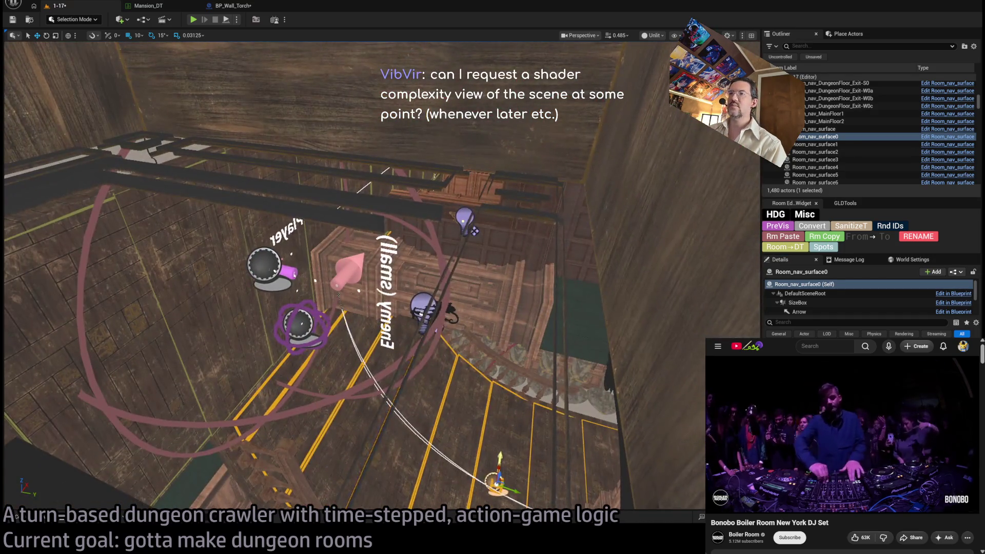
Step: Move the player spawn marker left, then start playing the mansion level with Alt+P
click(314, 323)
mouse_move(314, 322)
mouse_down()
mouse_move(303, 441)
mouse_move(369, 262)
mouse_up()
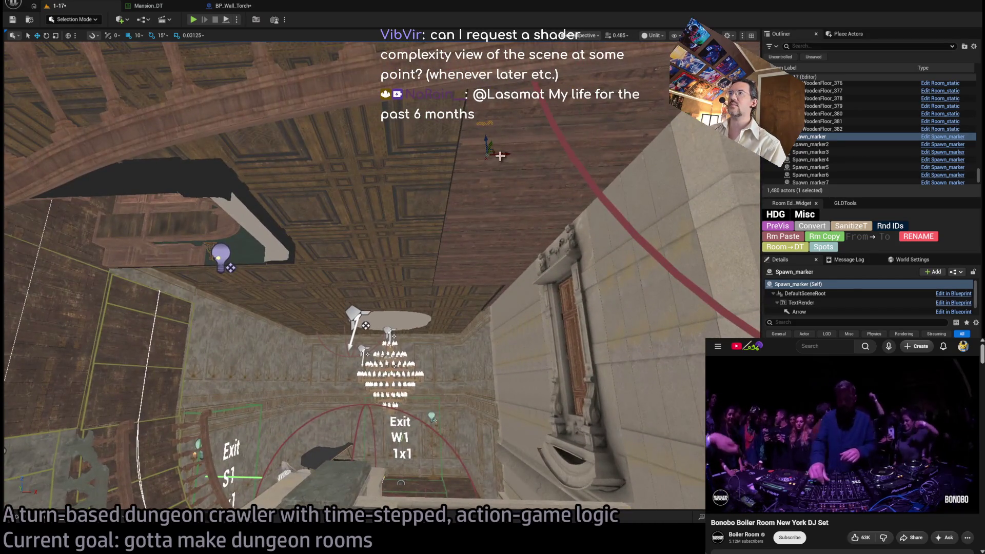
drag(516, 456, 436, 378)
drag(248, 389, 239, 388)
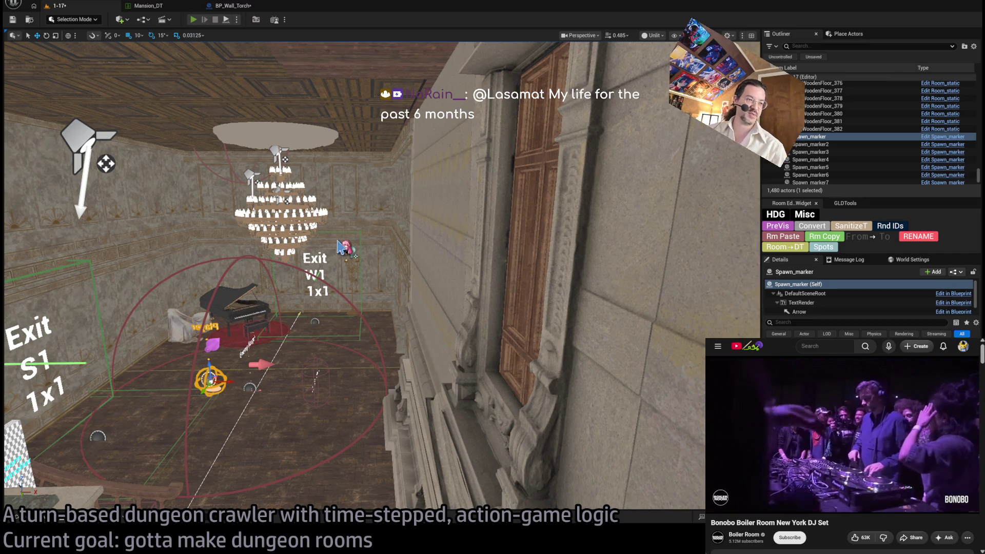
key(alt+p)
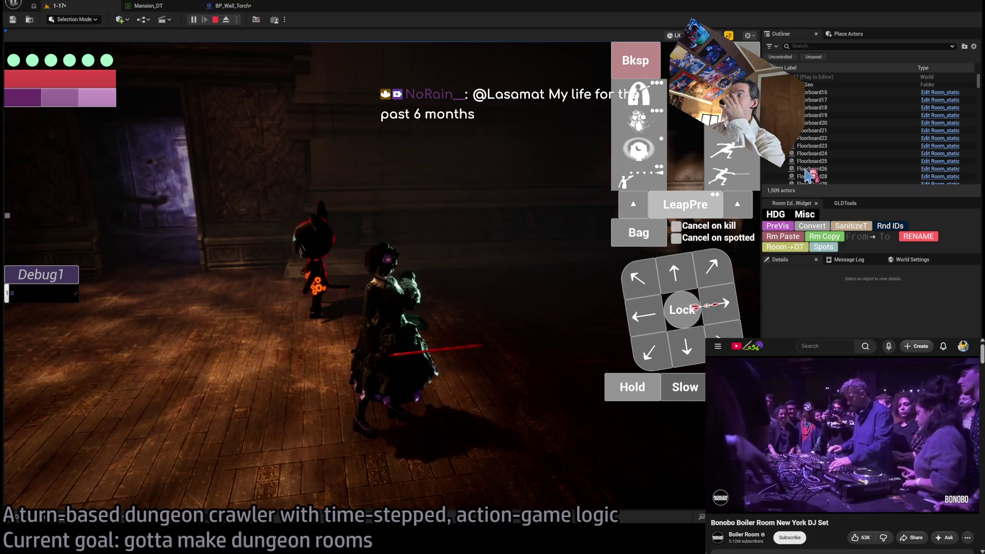
Step: Render the running game in shader complexity and swing the camera around the chandelier room
key(F5)
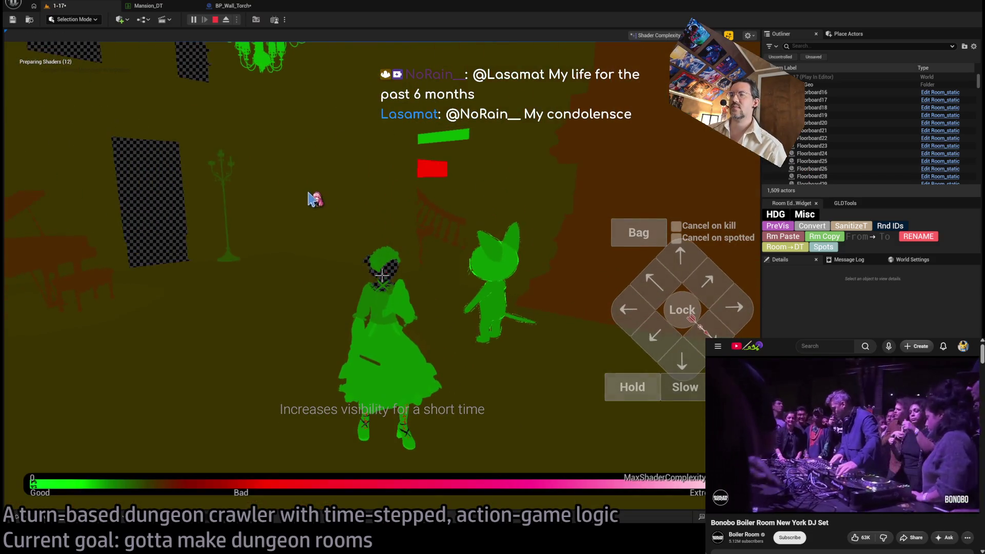
click(393, 189)
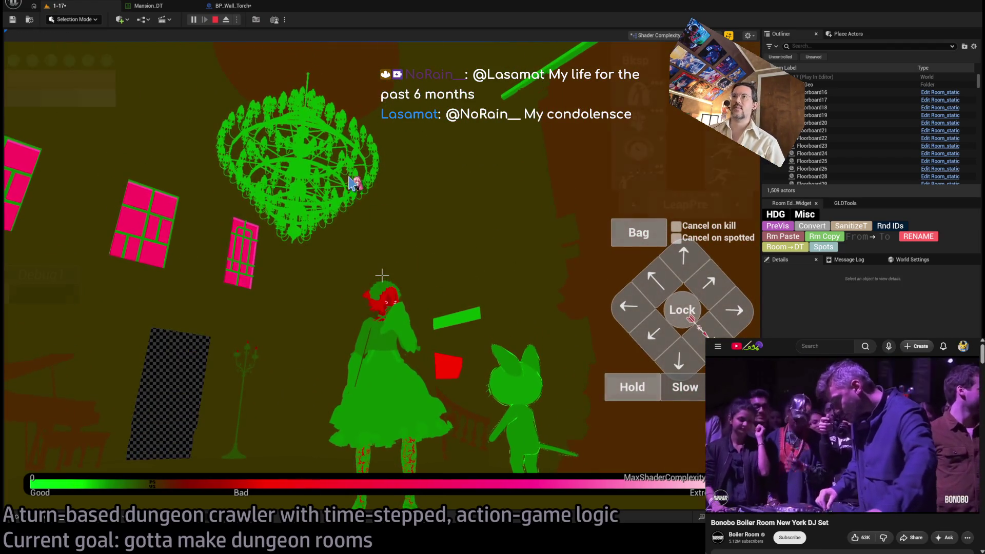
click(446, 213)
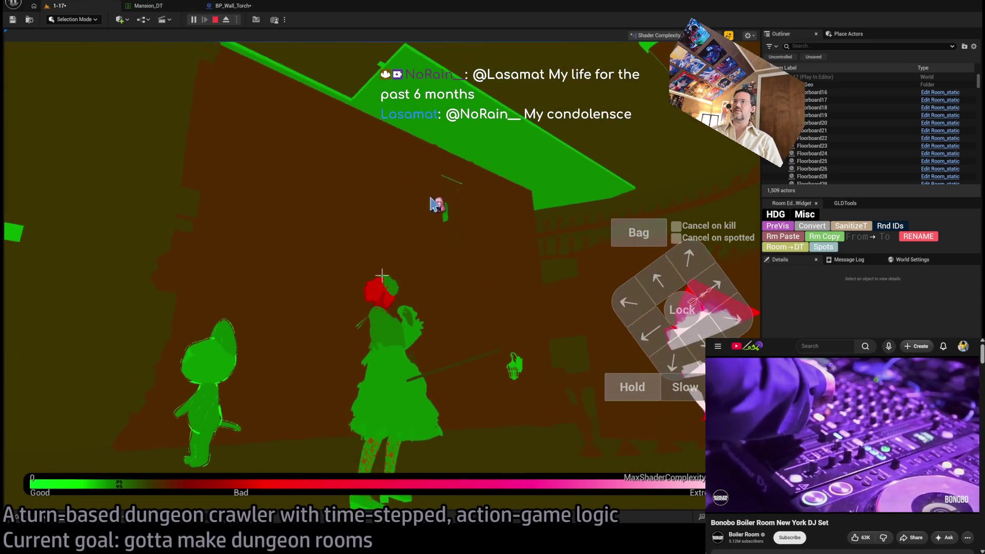
click(578, 258)
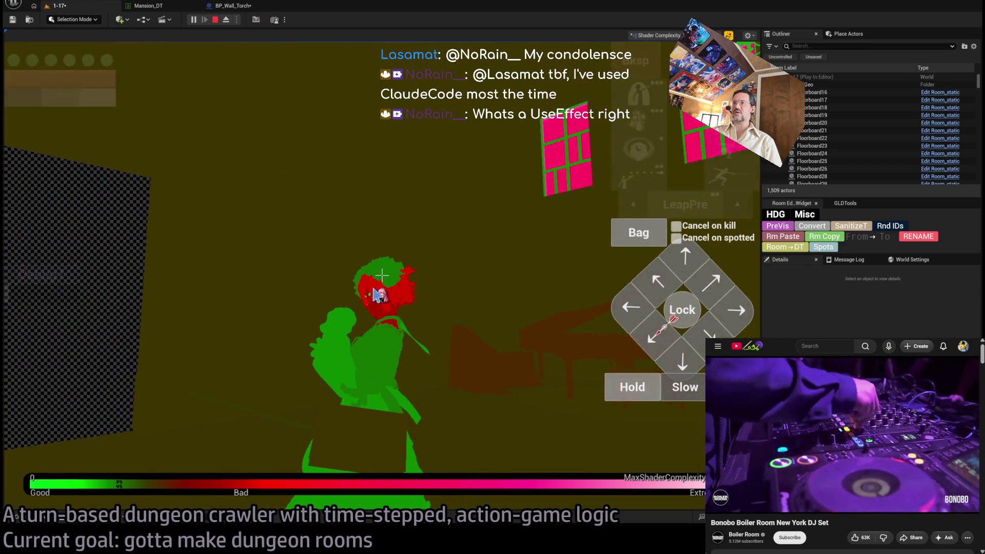
click(411, 360)
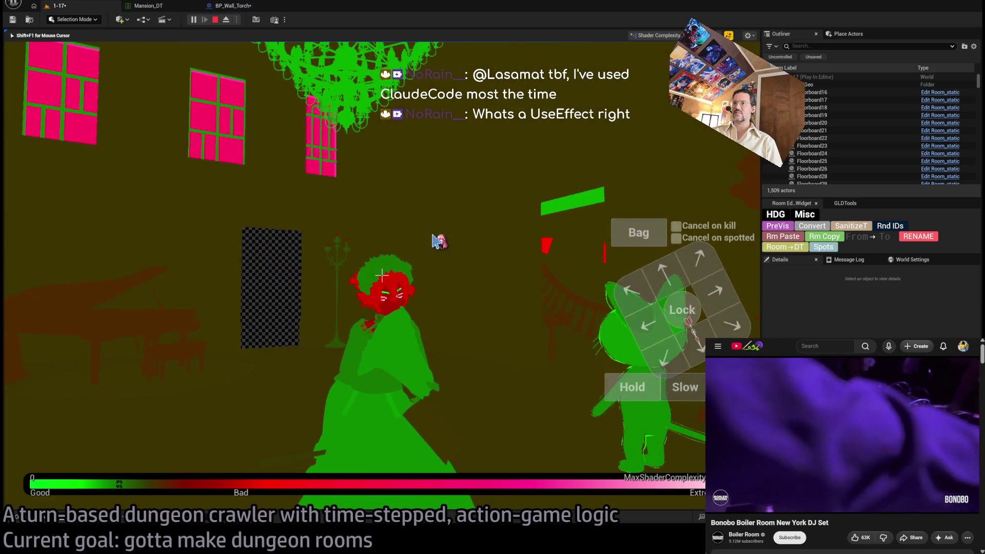
Step: Queue diagonal, forward, right and three backward moves, playing each batch out
click(642, 268)
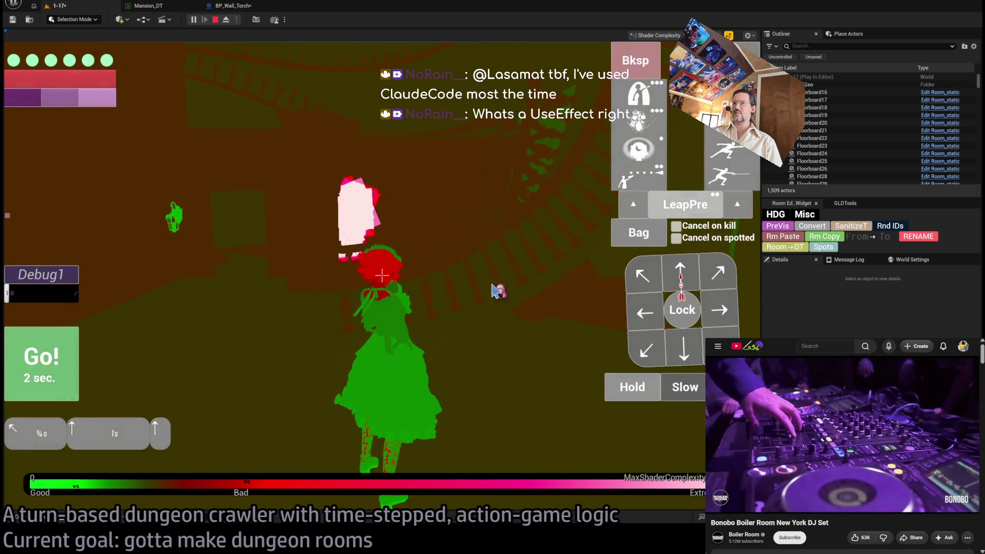
click(78, 348)
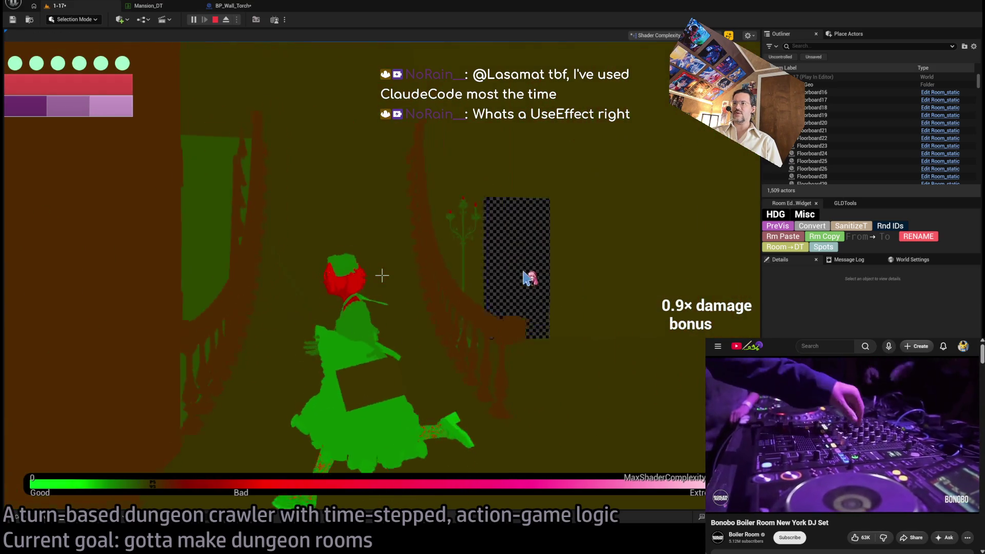
key(Right)
key(Right)
key(Right)
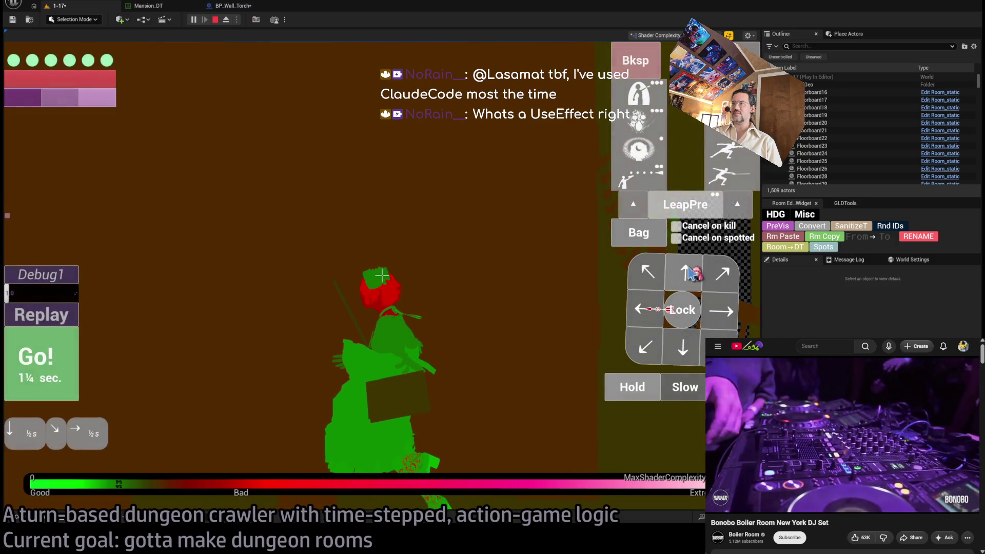
key(Up)
key(Up)
key(Up)
key(Return)
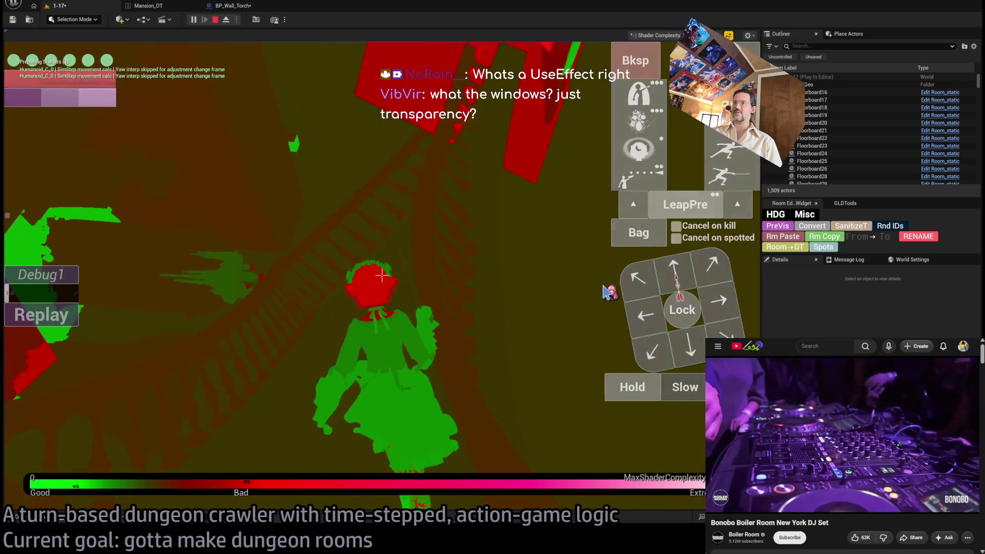
key(s)
key(s)
key(s)
key(space)
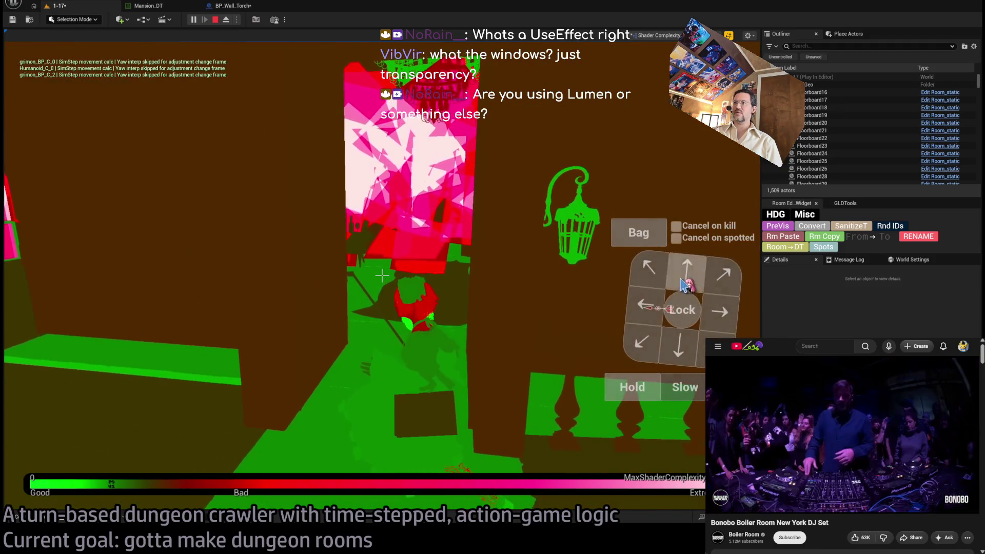
key(w)
key(space)
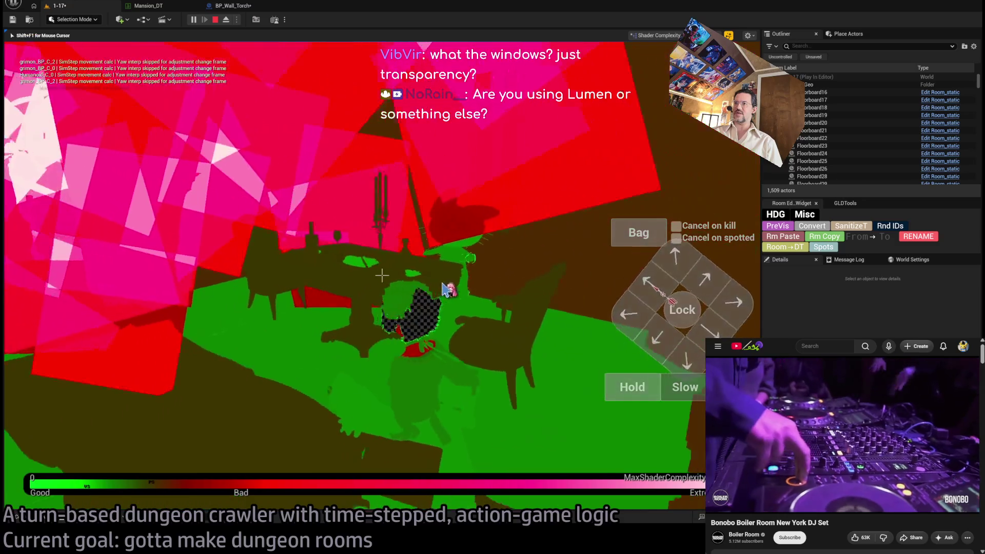
Step: Orbit the camera around the character in shader complexity view, then stop the play session
click(378, 264)
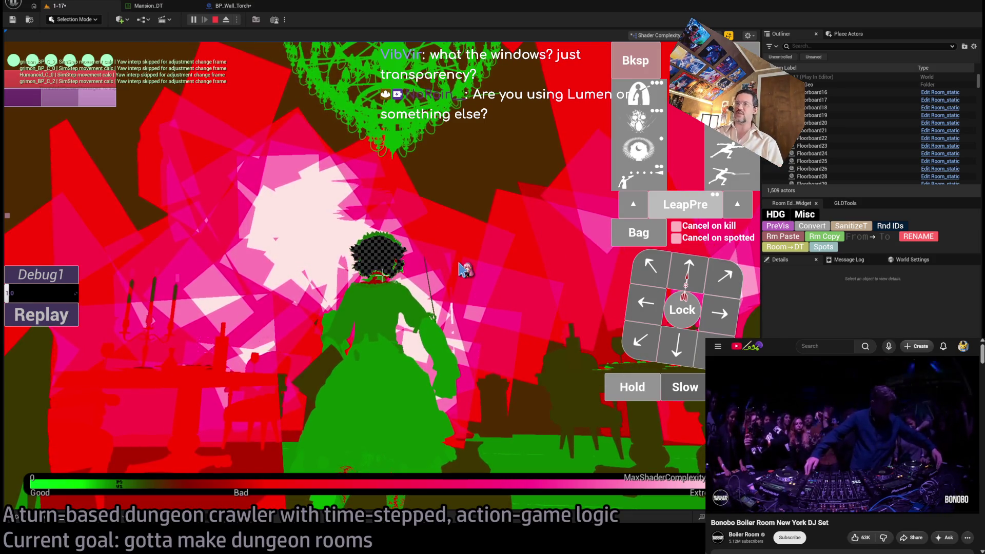
click(463, 268)
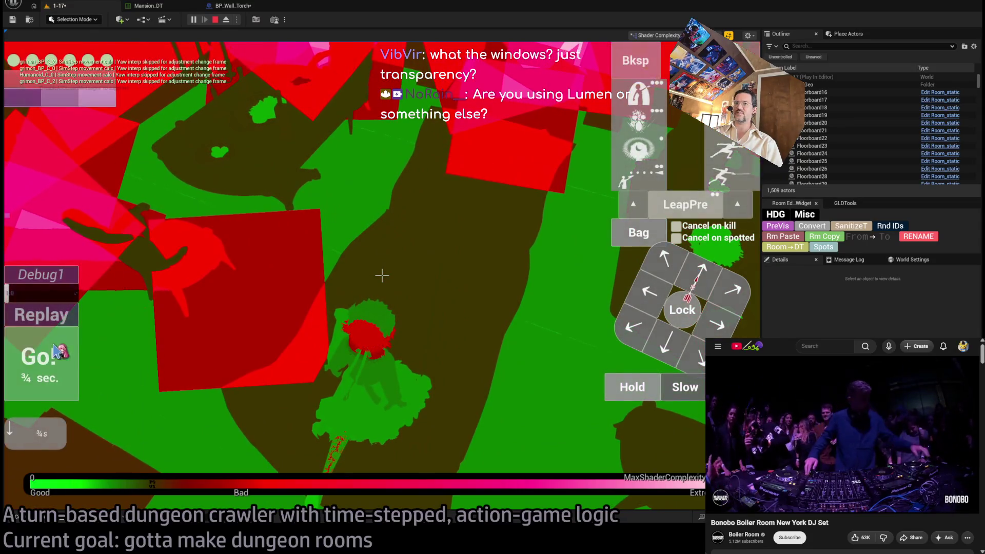
click(304, 302)
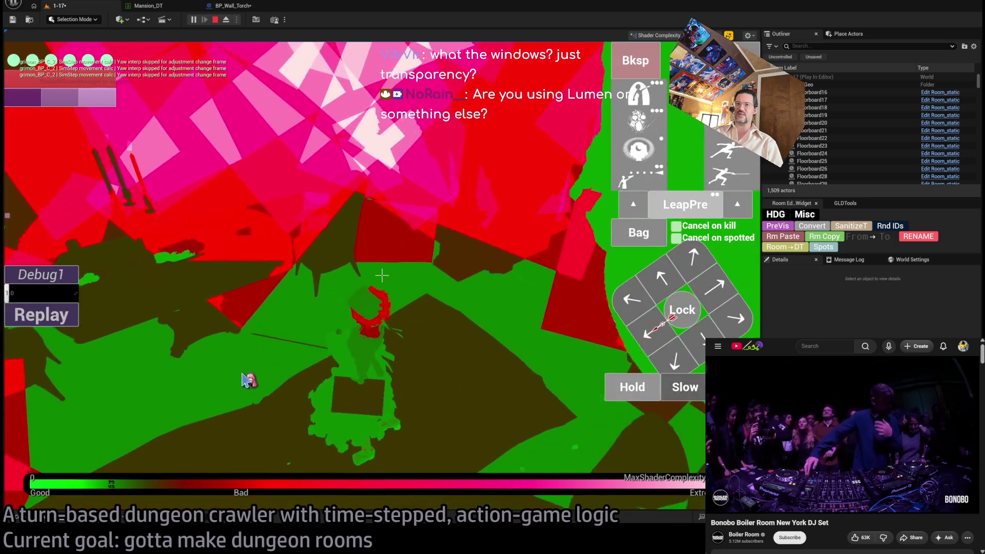
click(252, 368)
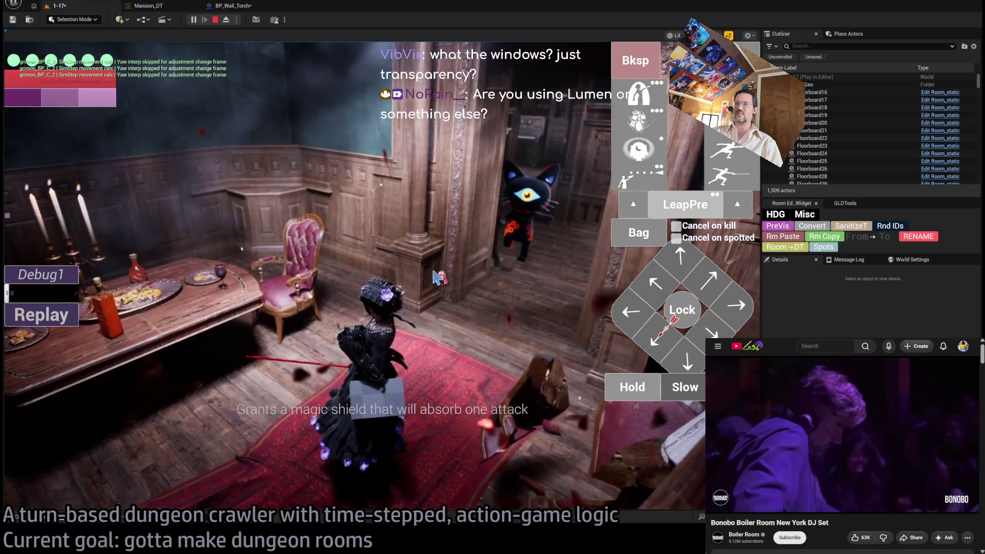
click(436, 278)
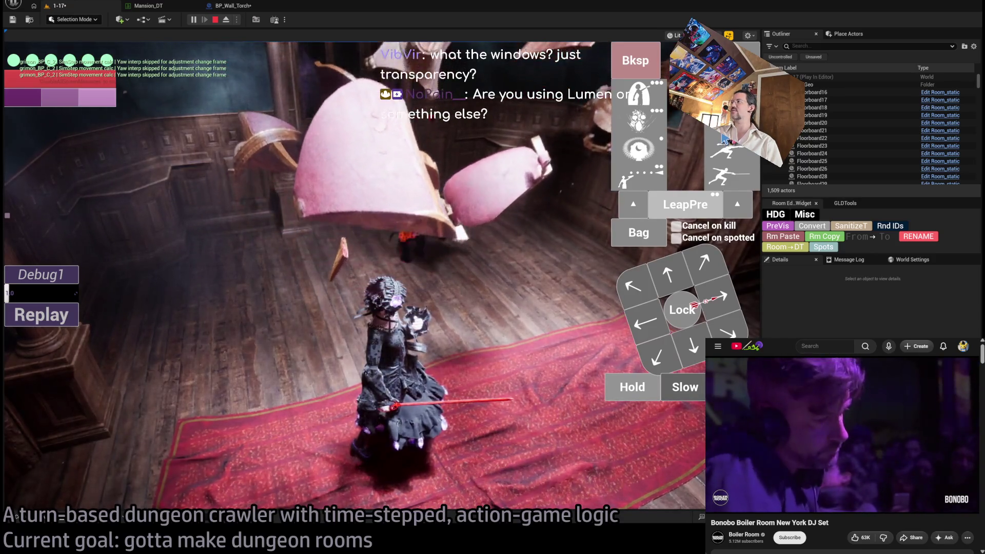
key(alt+8)
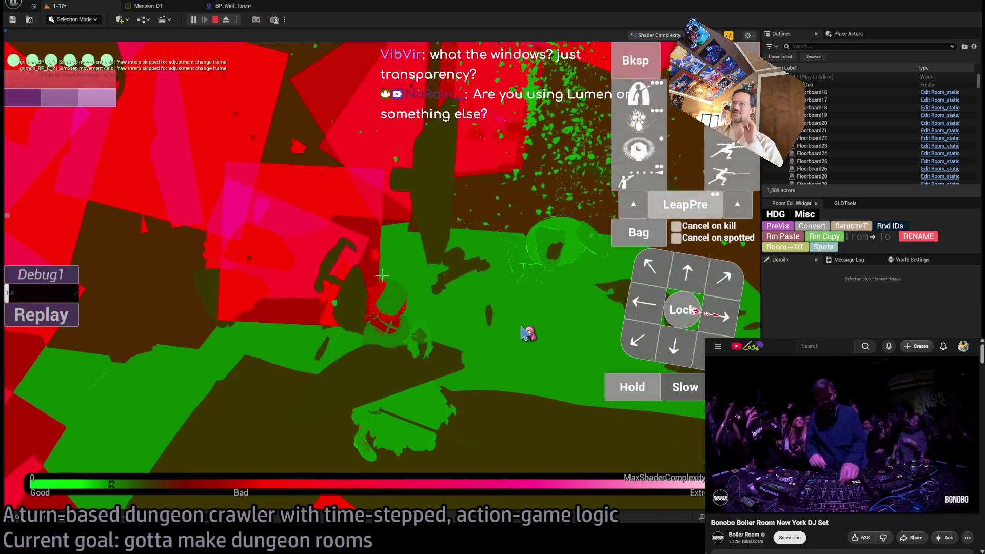
click(502, 322)
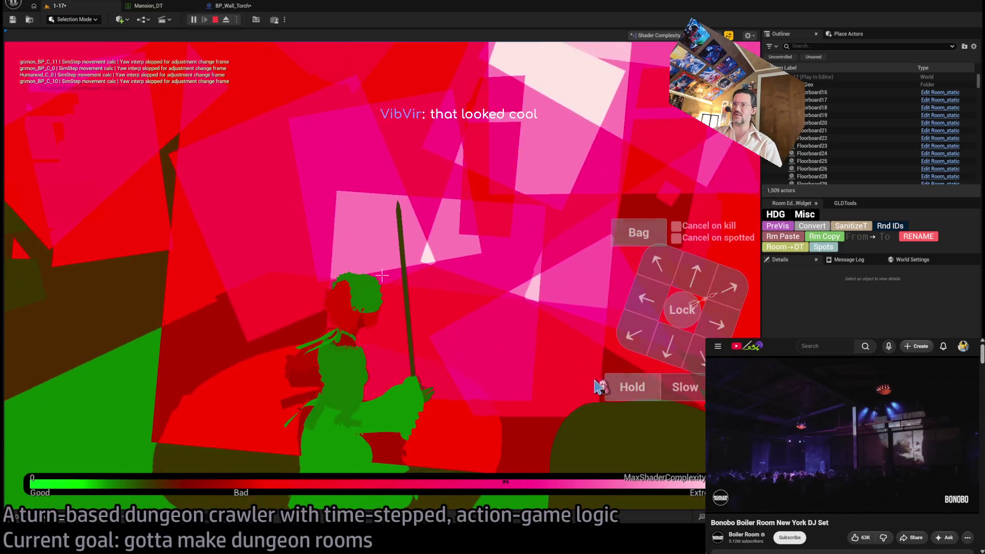
key(shift+F1)
click(215, 20)
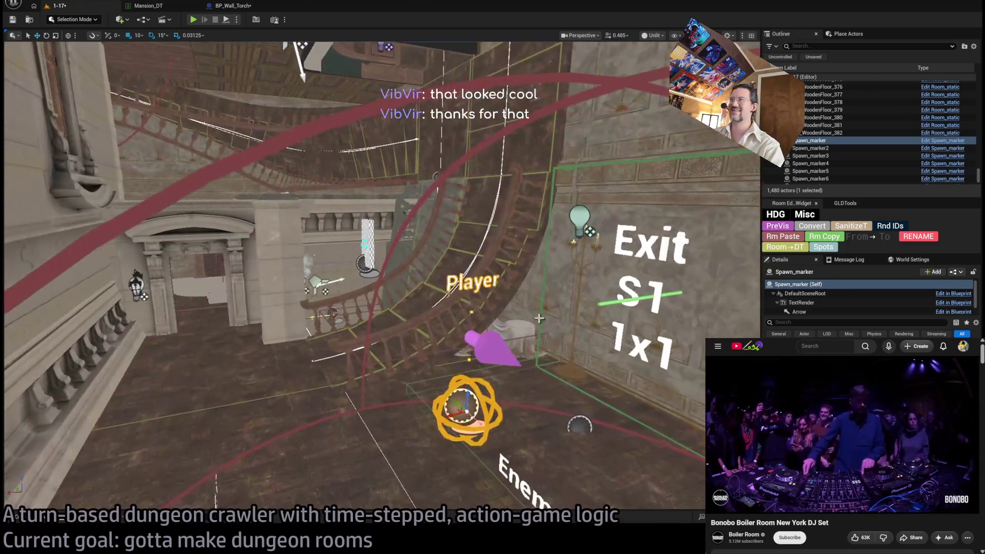
Step: Replay the level in Light Complexity view, orbit toward the staircase, and queue a left move
key(alt+p)
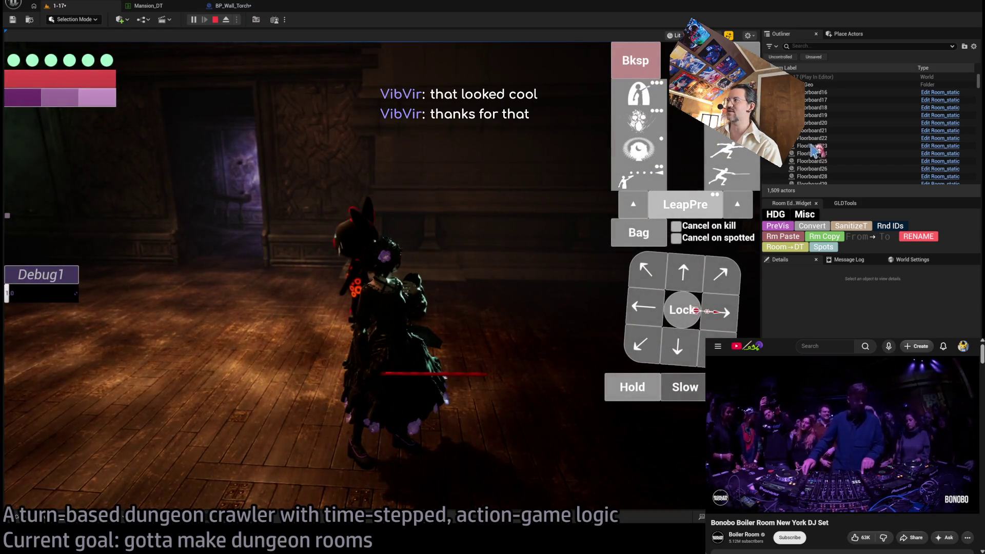
key(alt+7)
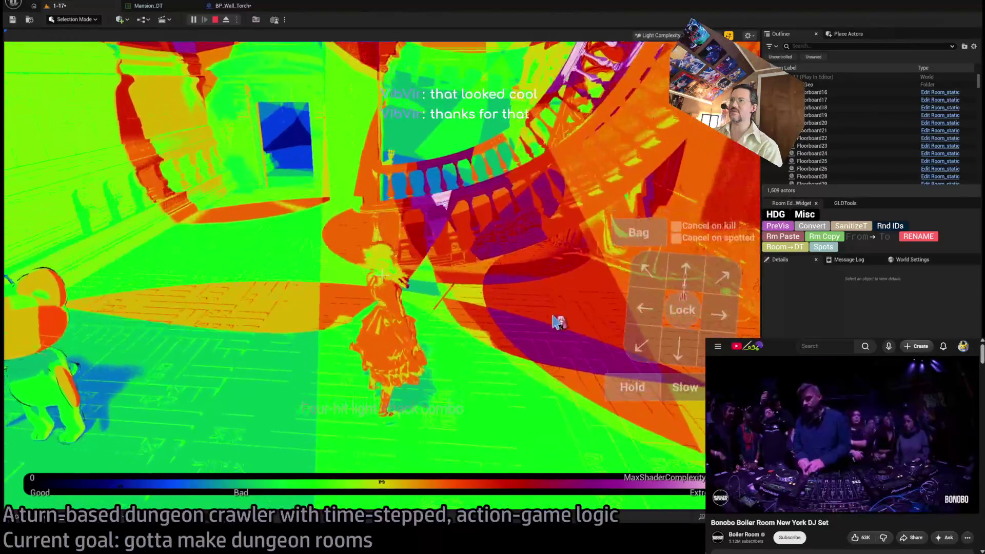
click(462, 352)
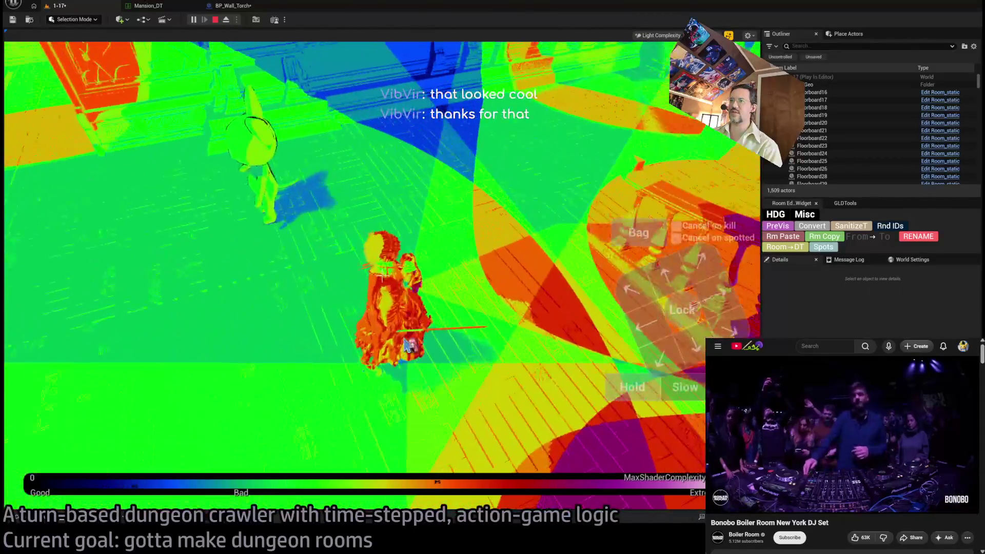
click(409, 345)
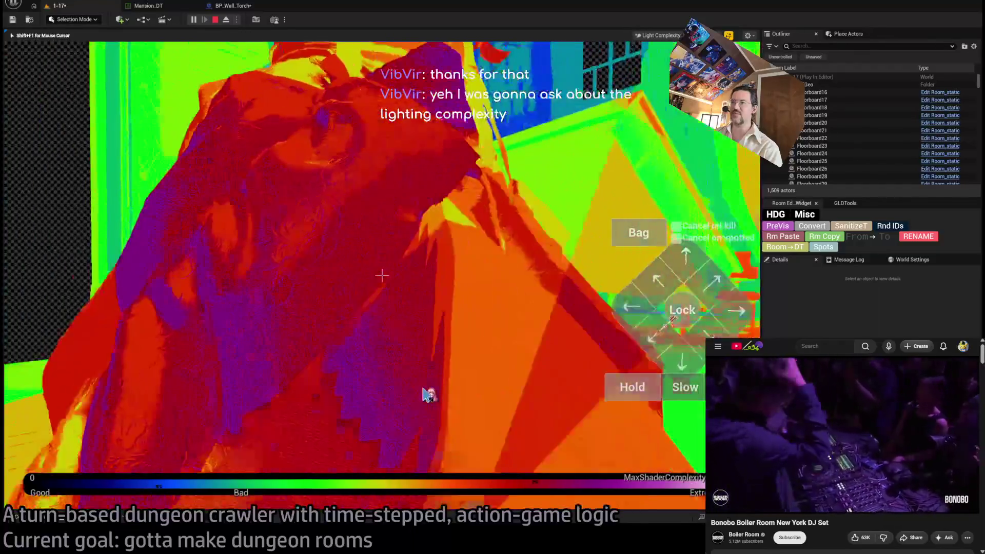
drag(428, 394, 407, 327)
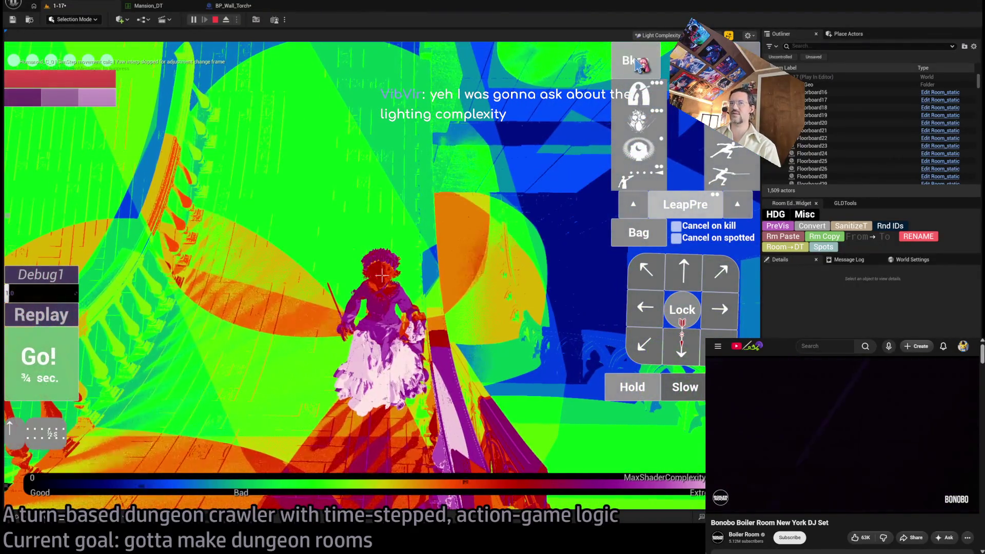
click(410, 229)
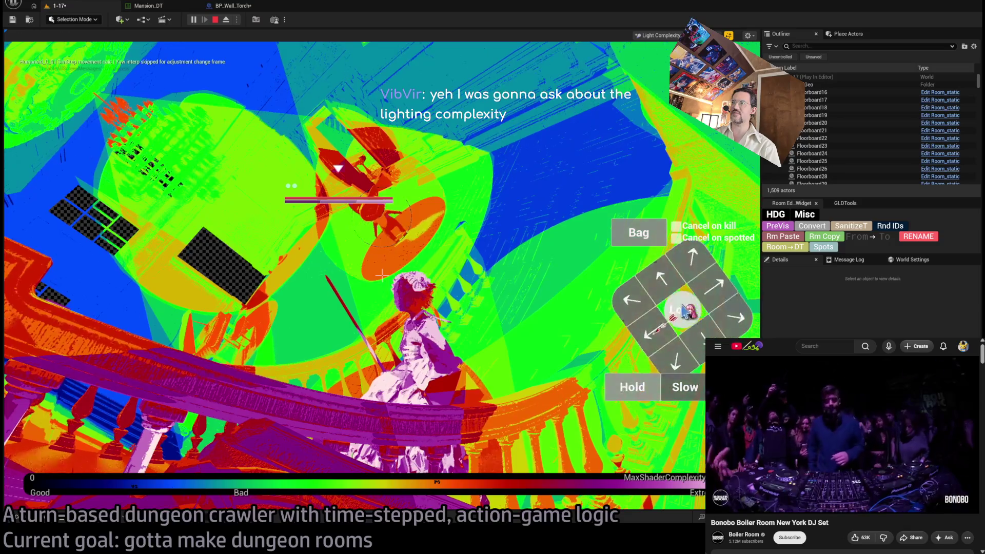
click(510, 311)
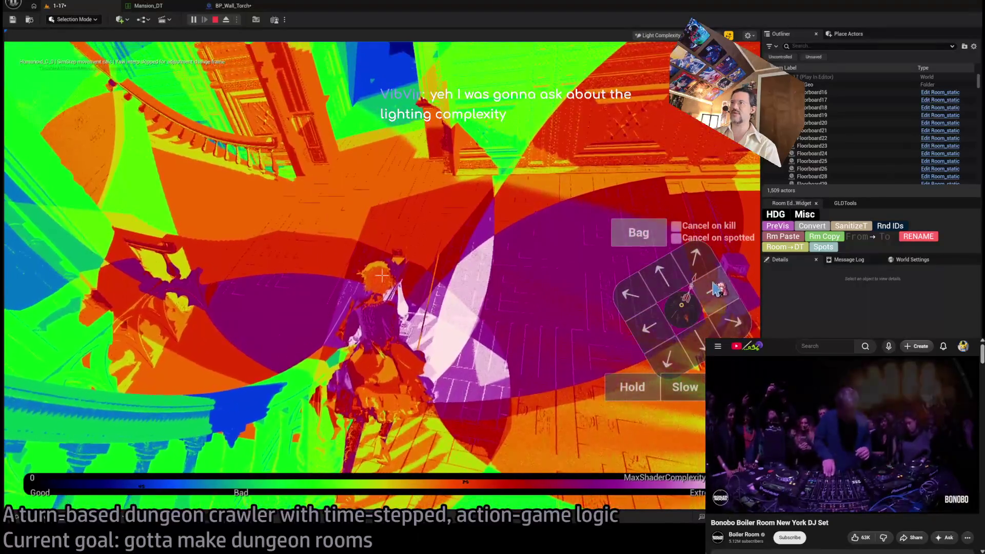
click(647, 297)
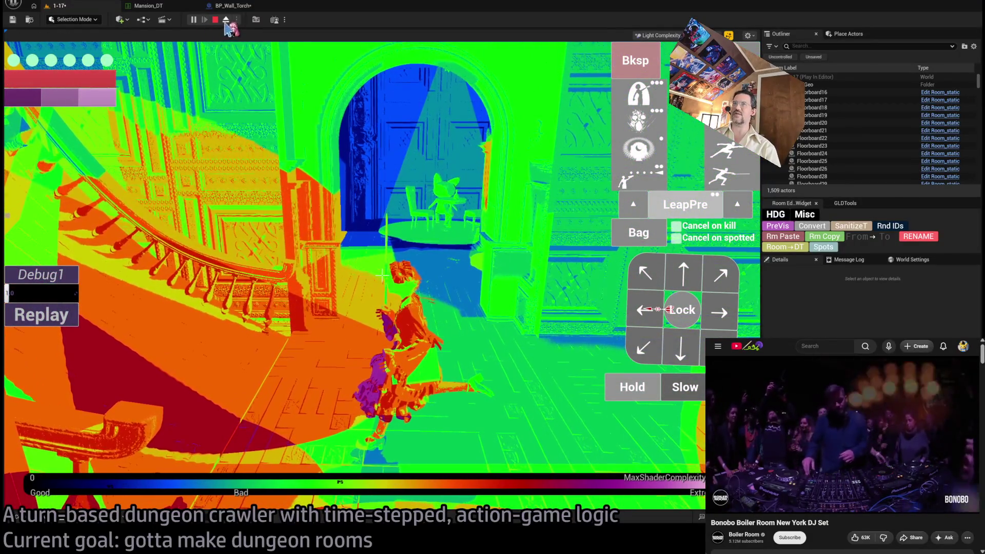
Step: Play out two committed combat turns, then eject from the character to a free camera
key(F8)
key(F8)
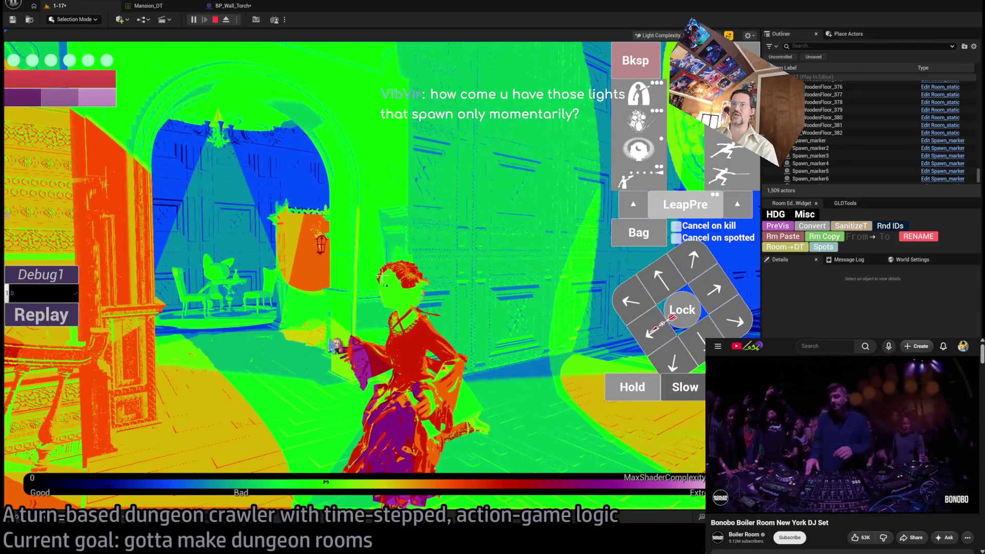
click(419, 348)
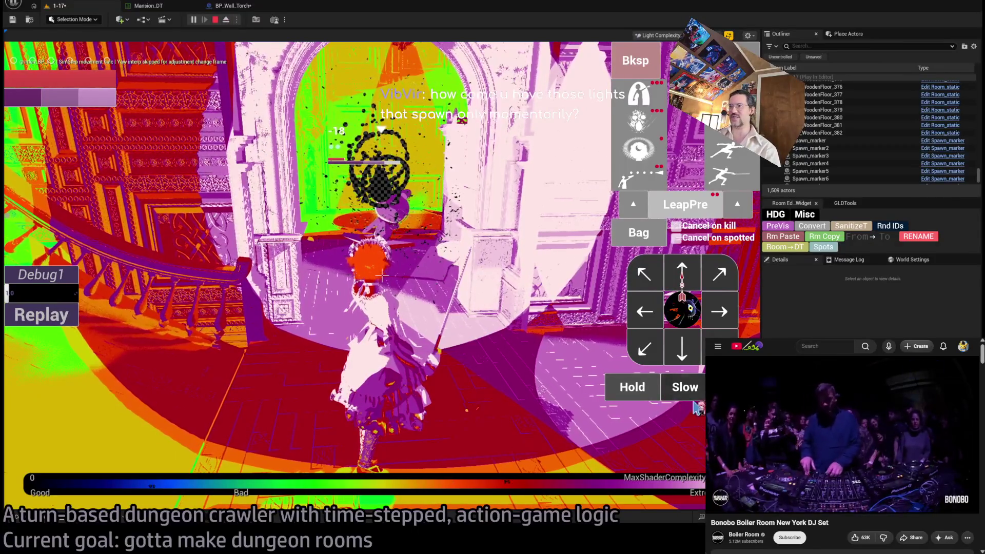
click(636, 393)
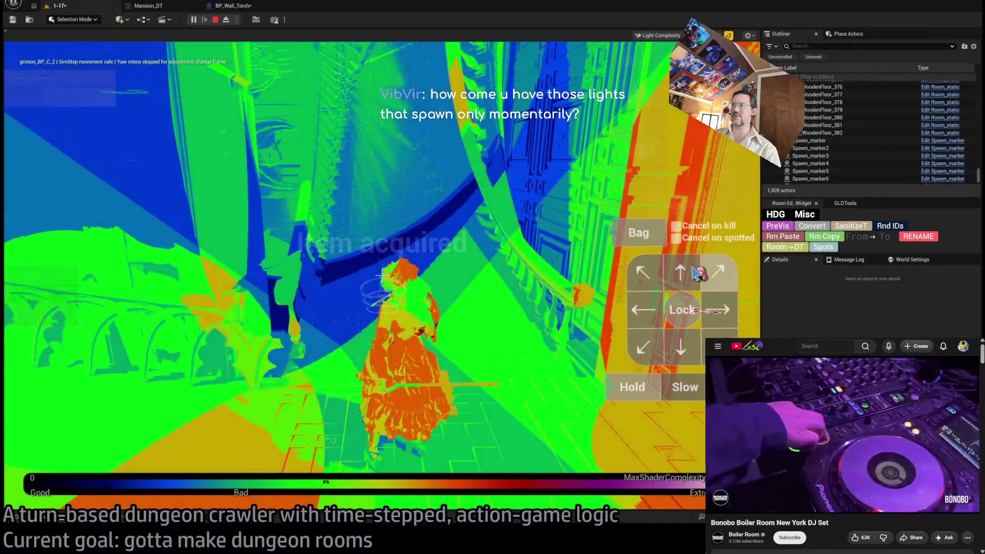
click(627, 268)
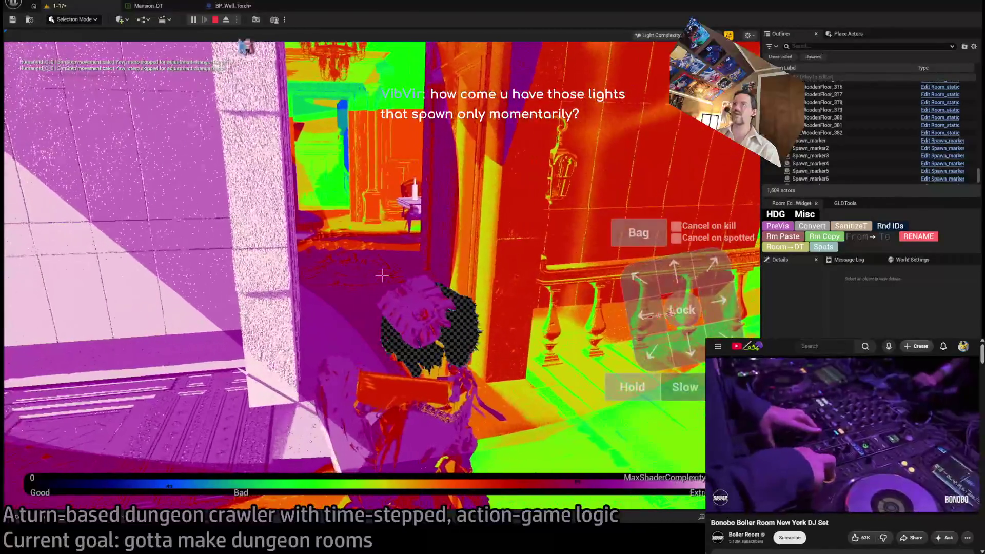
click(226, 20)
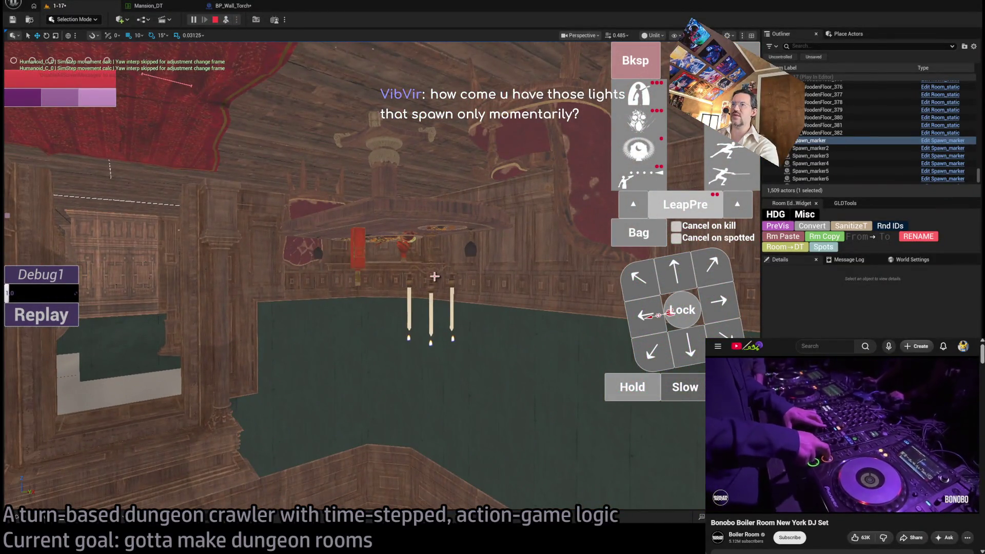
Step: Stop the play session and inspect the chandelier and Room_PointLight8 up/down lights
click(442, 272)
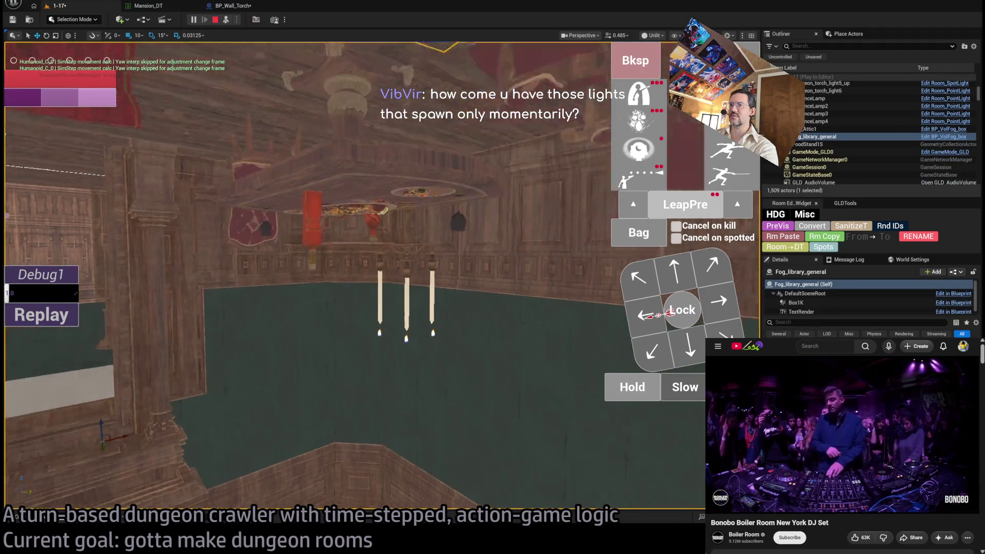
key(Escape)
click(414, 269)
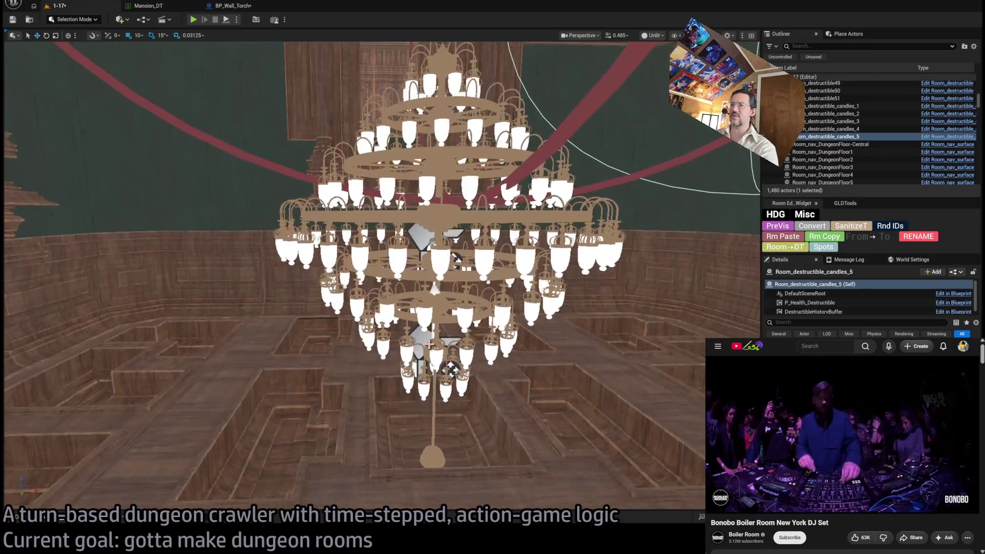
click(436, 352)
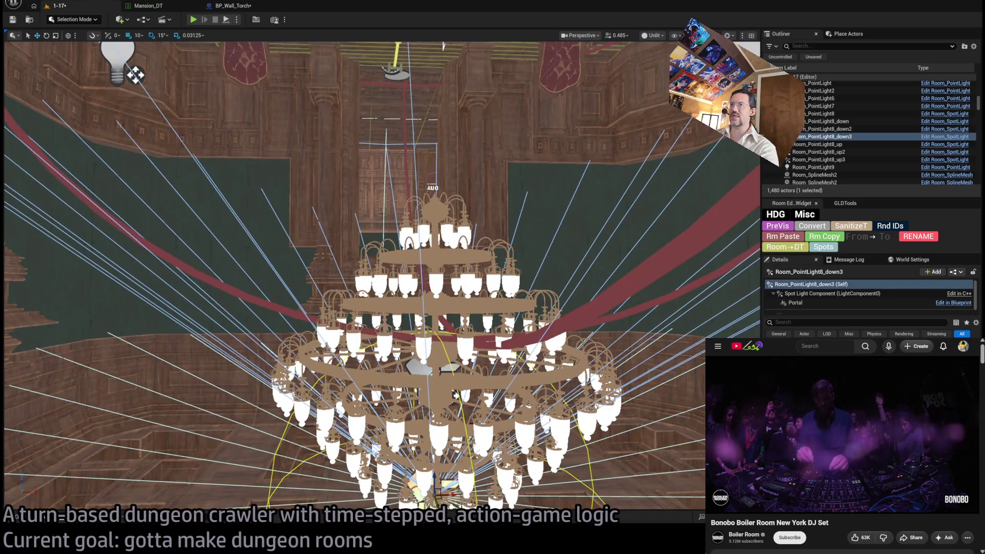
click(491, 400)
key(f)
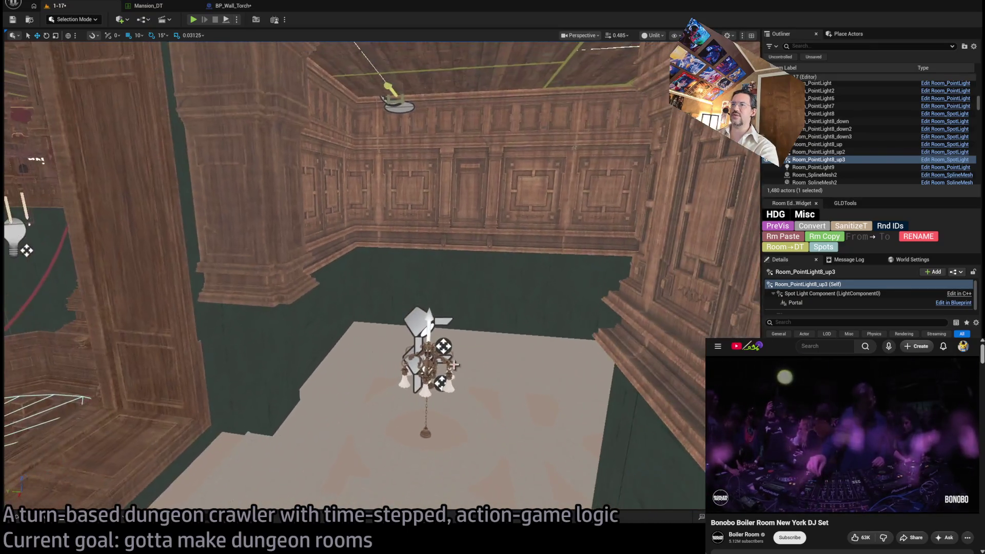
click(454, 364)
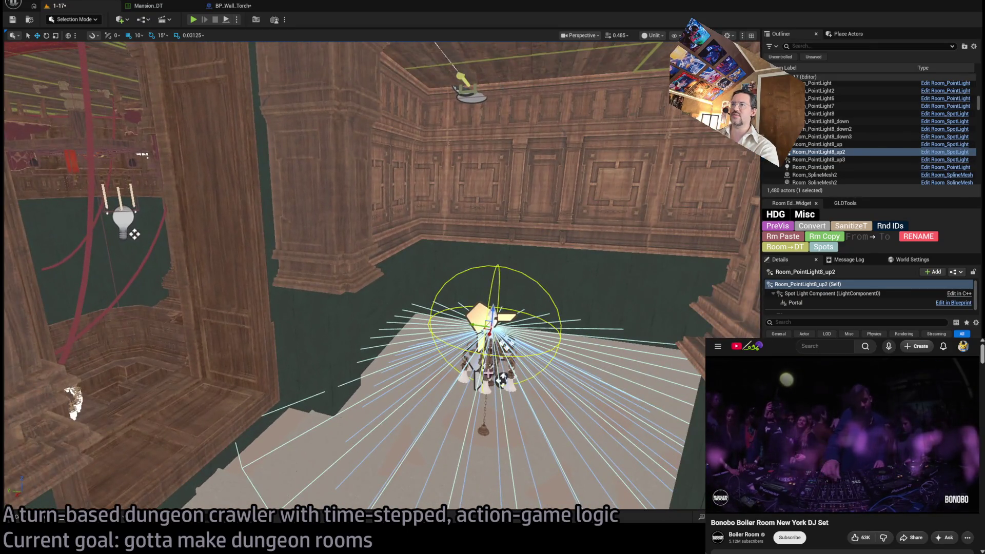
click(507, 343)
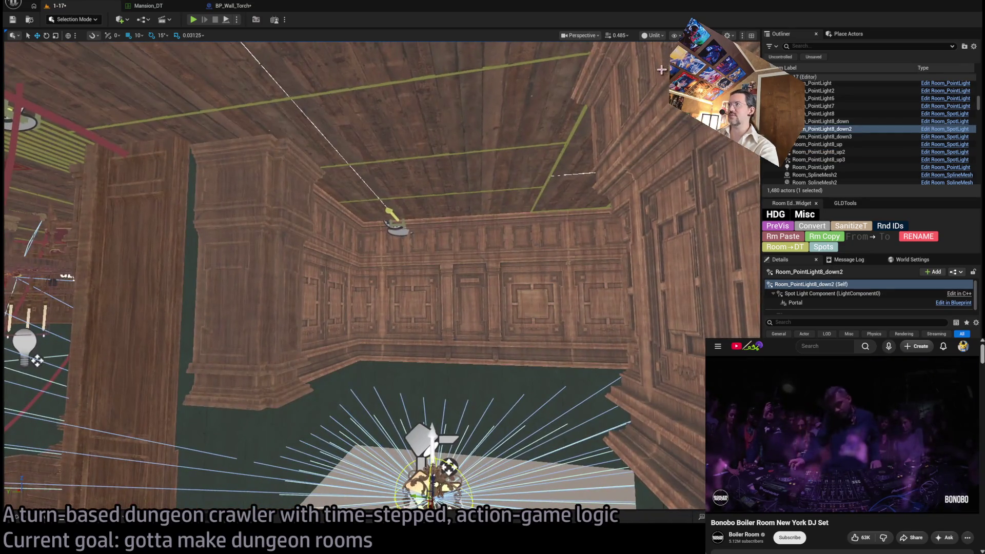
Step: In lit view, drop Room_PointLight8_down2 onto the floor pedestal, save level 1-17, and play
key(alt+4)
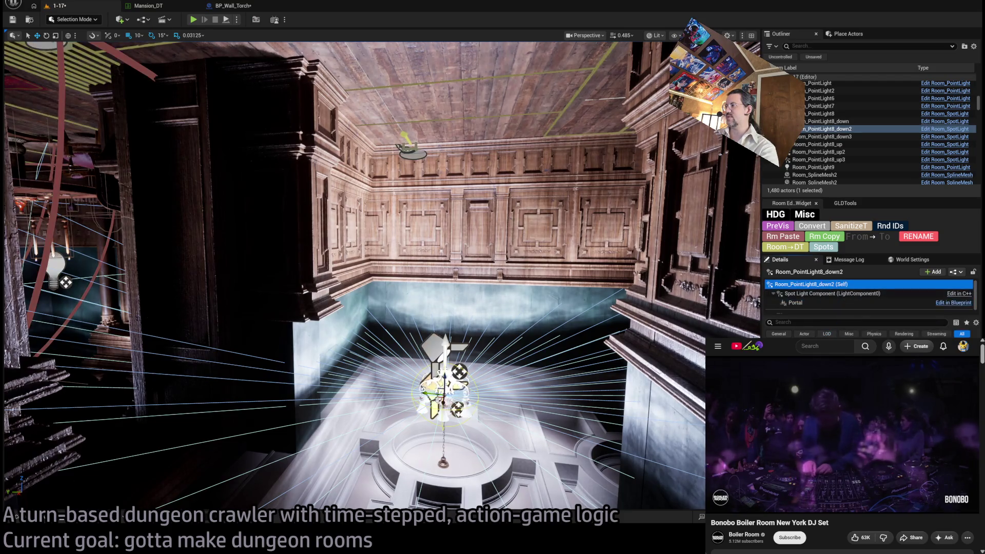
key(End)
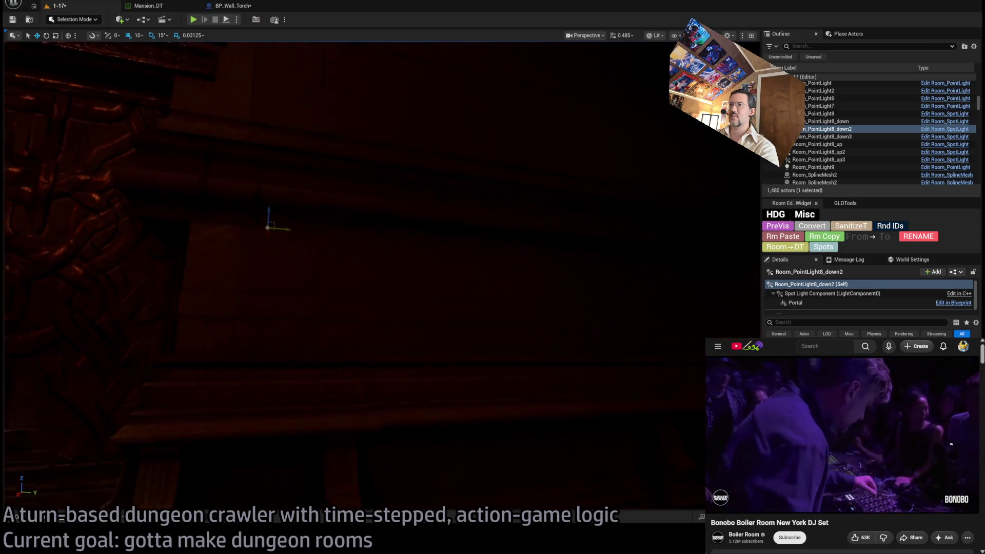
click(415, 359)
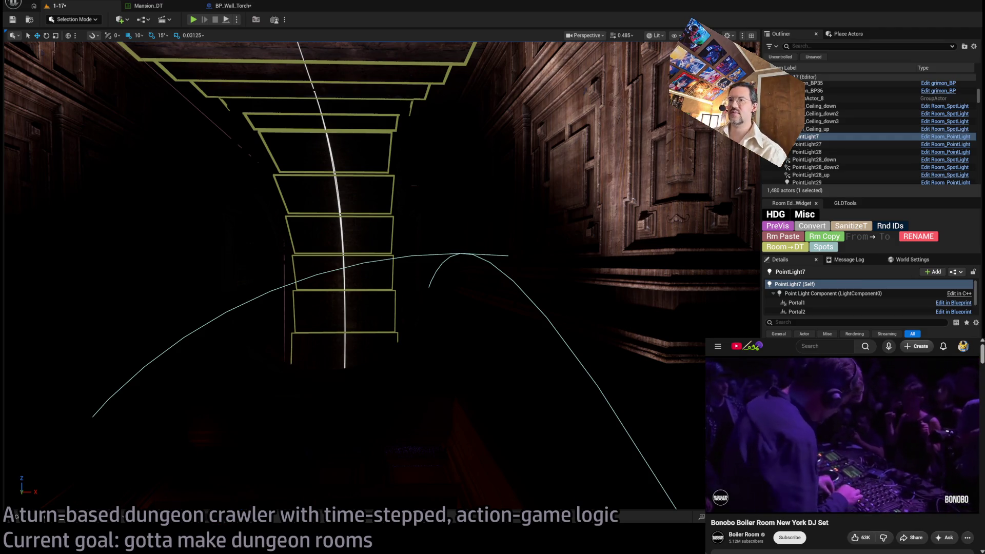
key(ctrl+s)
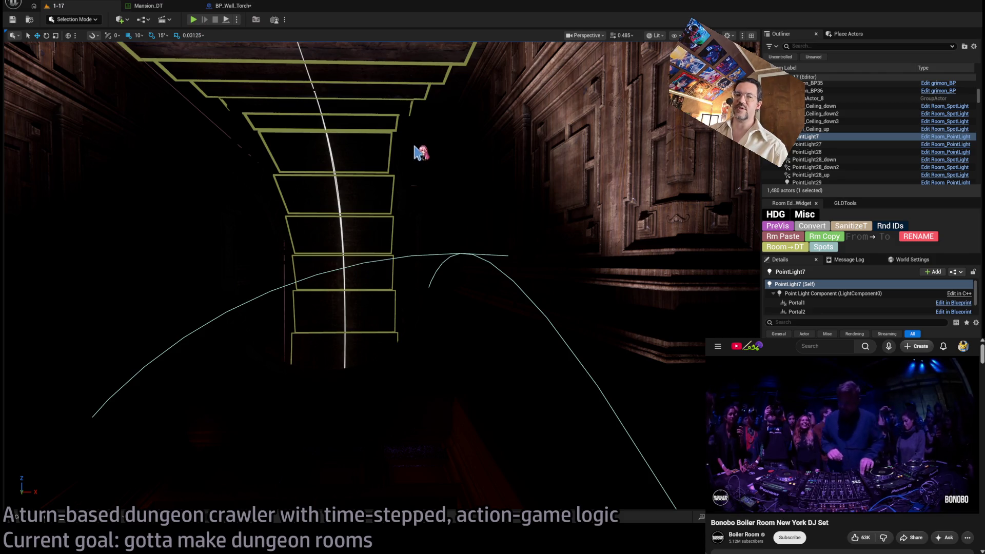
key(alt+p)
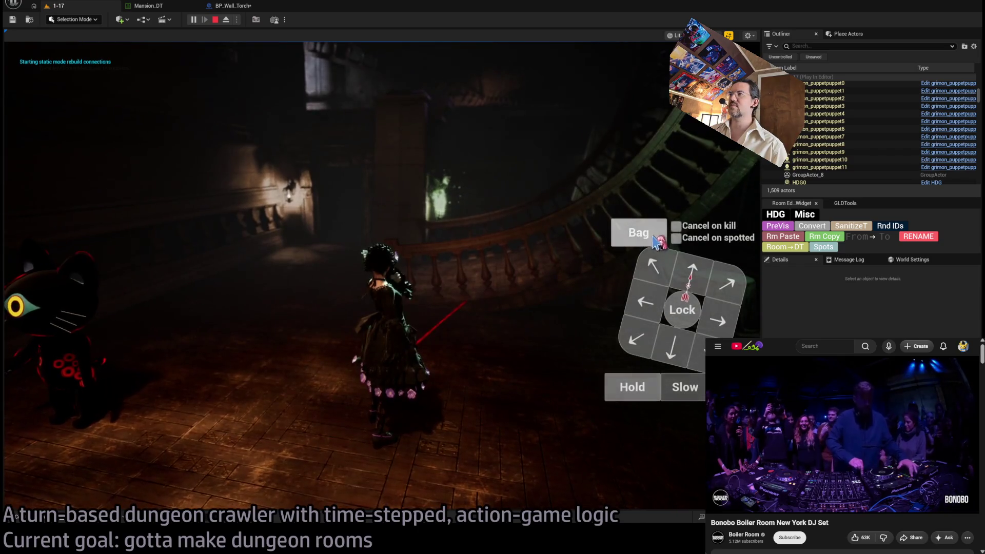
Step: Commit the current turn, replay it, then stop the play session
click(74, 372)
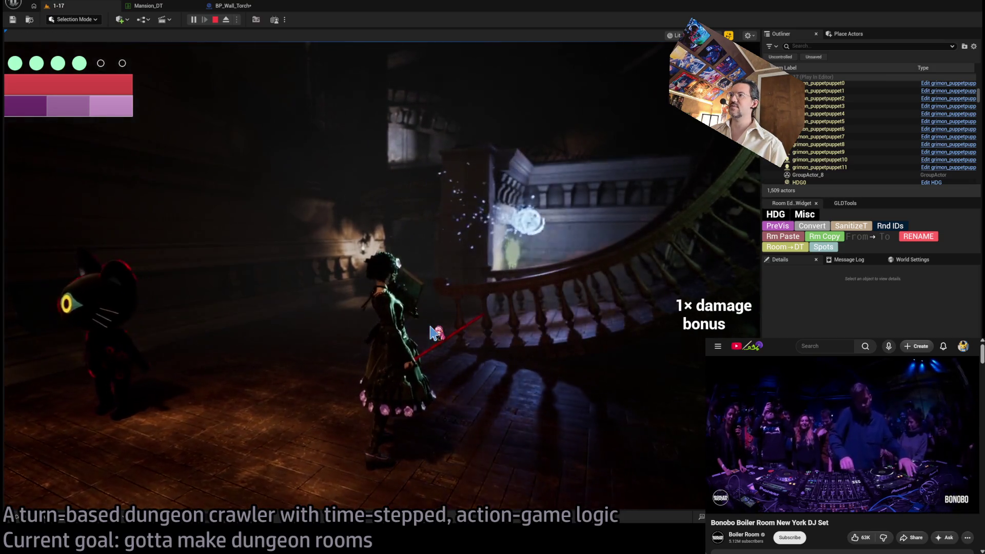
click(78, 321)
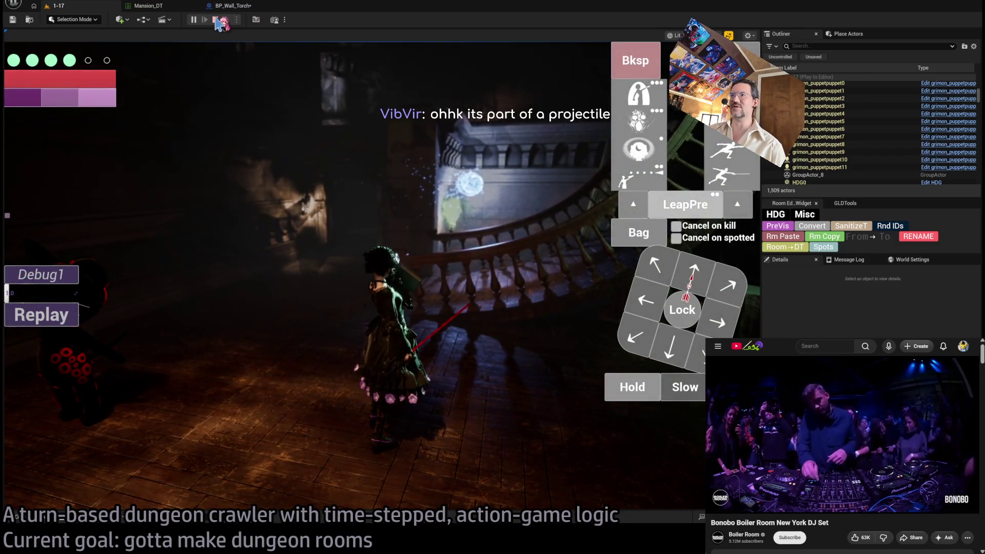
click(216, 20)
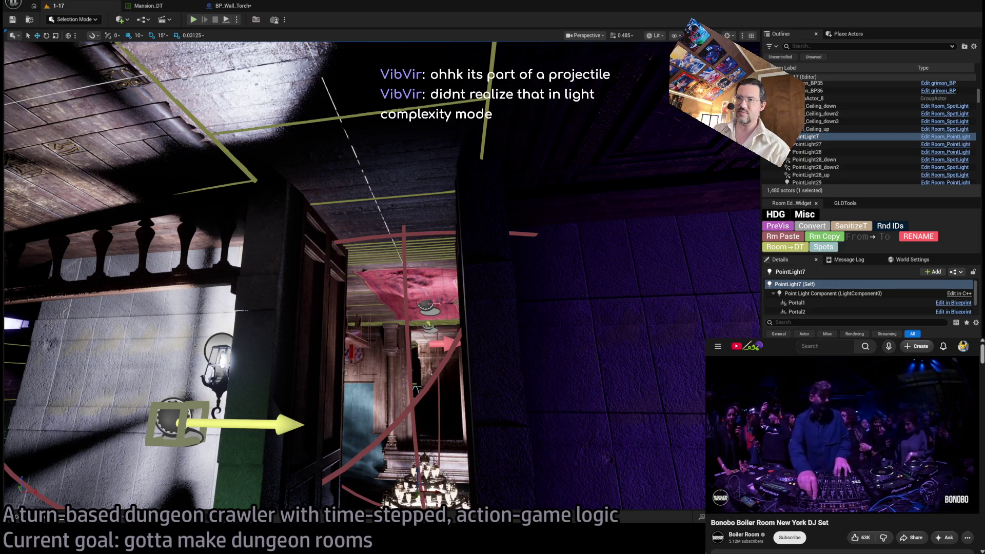
Step: Replay the level, use the Projectile attack on the cat enemy, then stop and orbit to the balcony
key(alt+p)
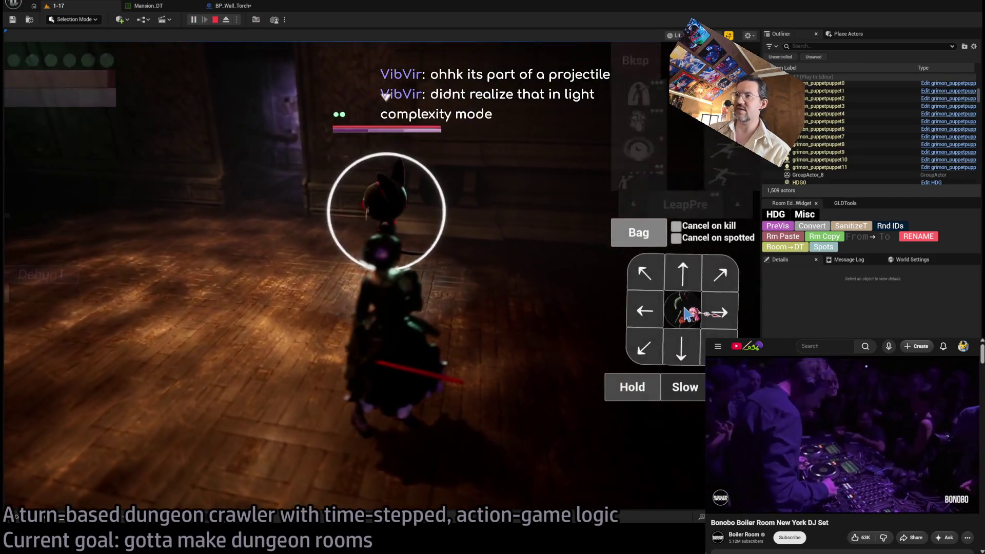
key(Return)
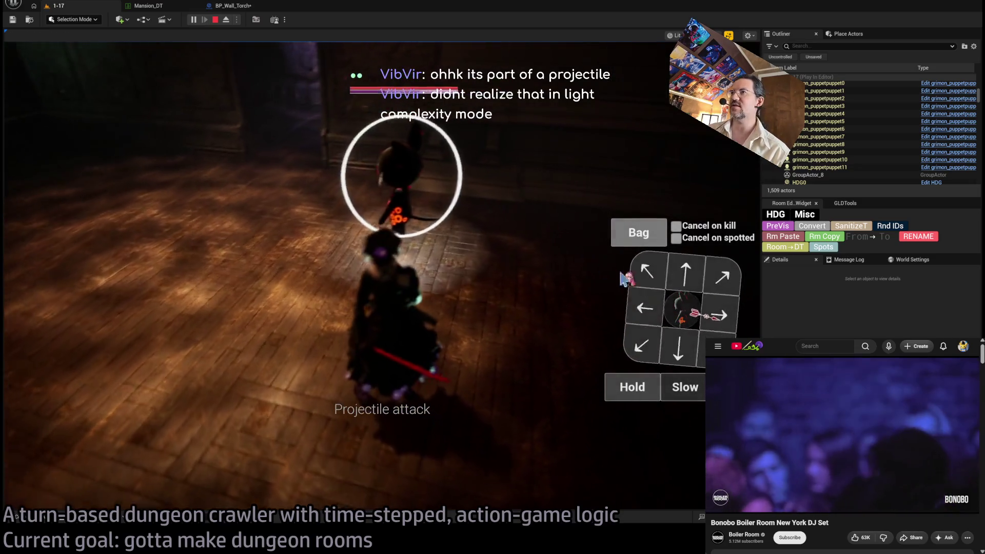
mouse_move(654, 67)
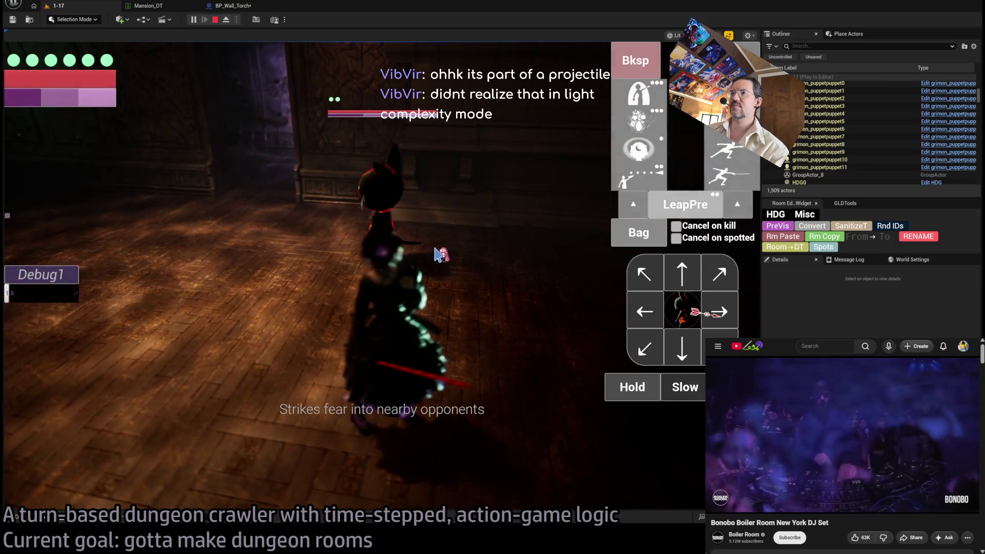
key(Escape)
mouse_move(299, 309)
mouse_down()
mouse_move(379, 295)
mouse_move(481, 255)
mouse_up()
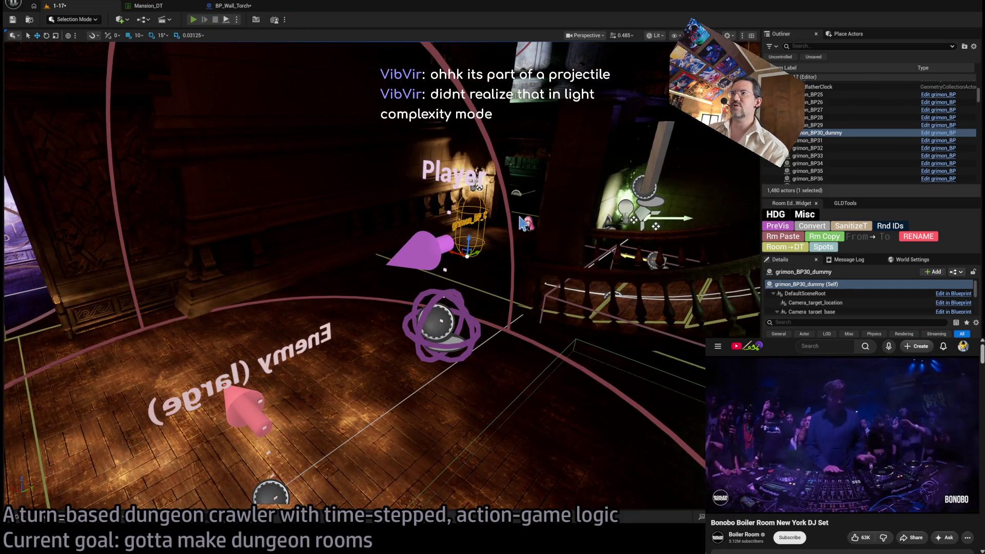
Step: Play the level and select the staggering leaping thrust attack against the cat enemy
key(alt+p)
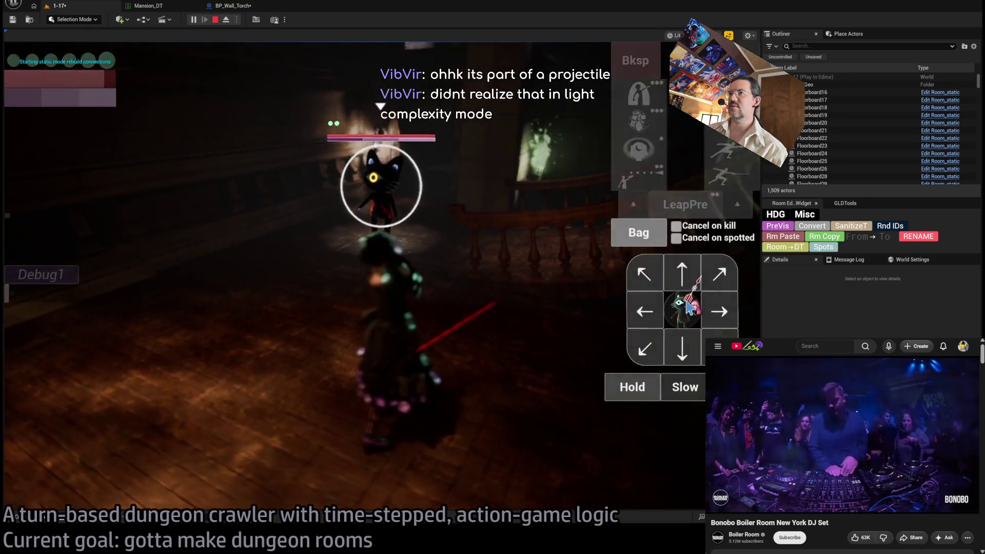
click(647, 112)
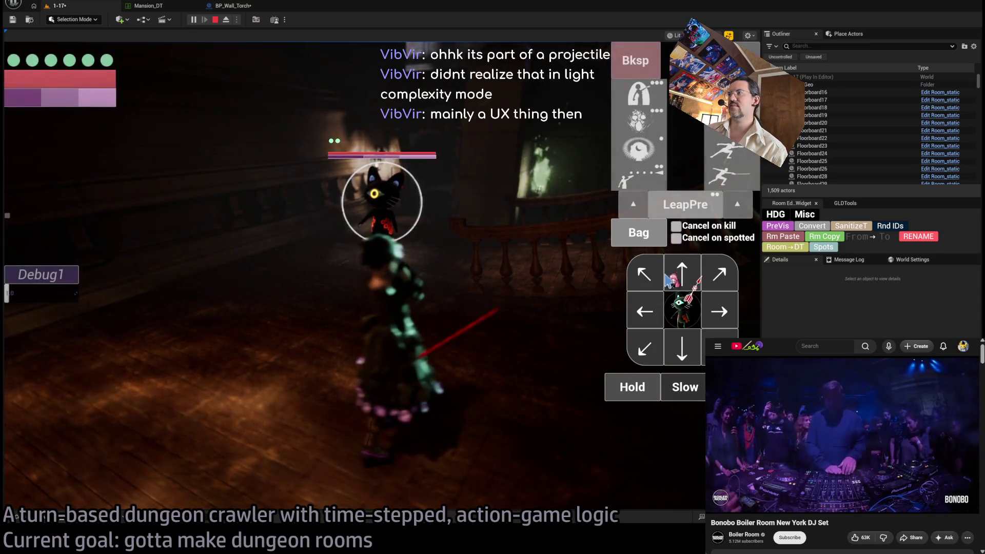
click(672, 202)
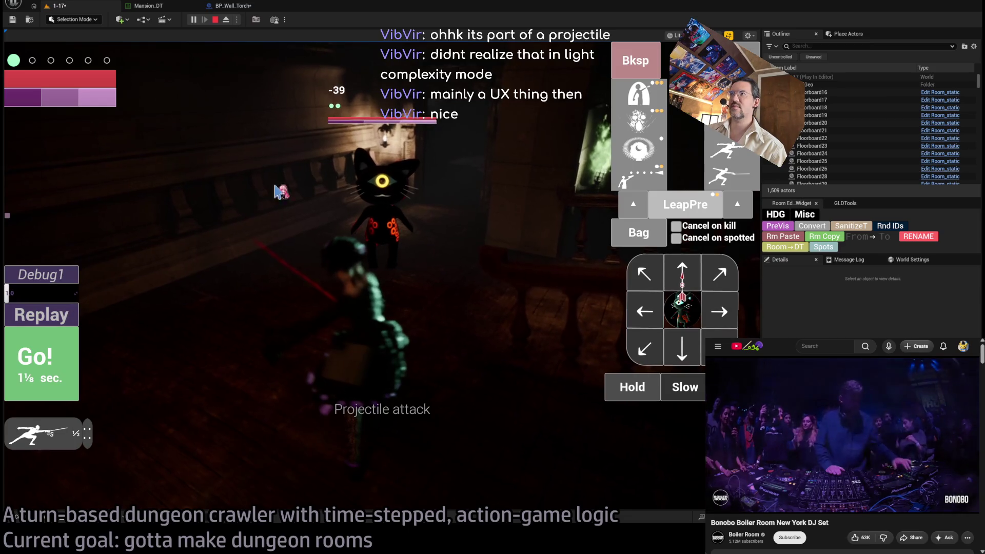
Step: Run and replay the leaping thrust, stop playing, and save level 1-17 and BP_Wall_Torch
click(68, 359)
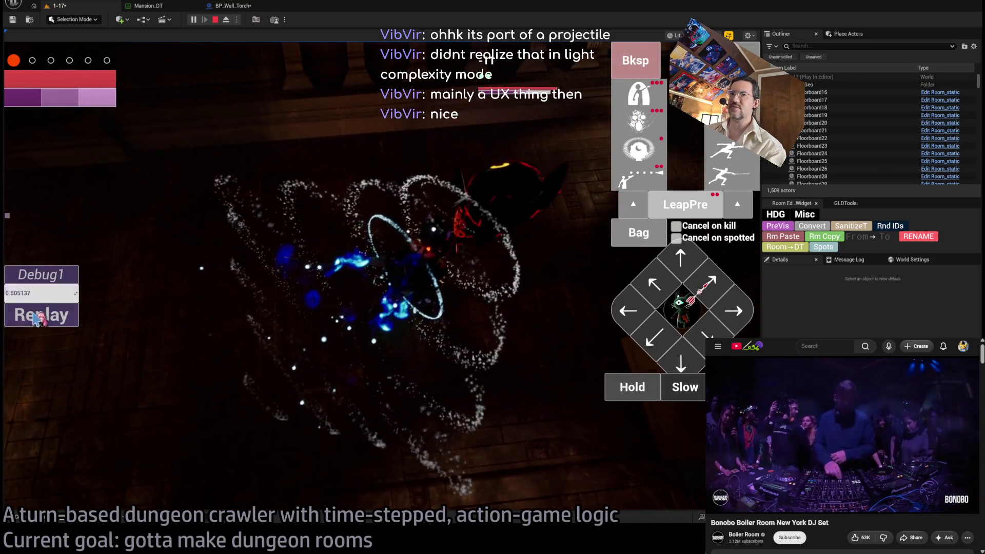
click(41, 312)
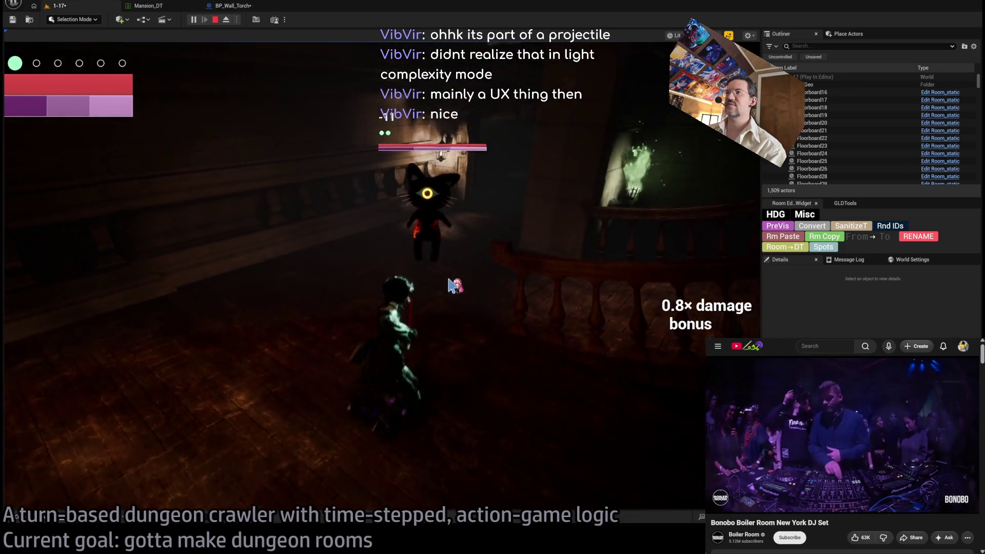
key(Escape)
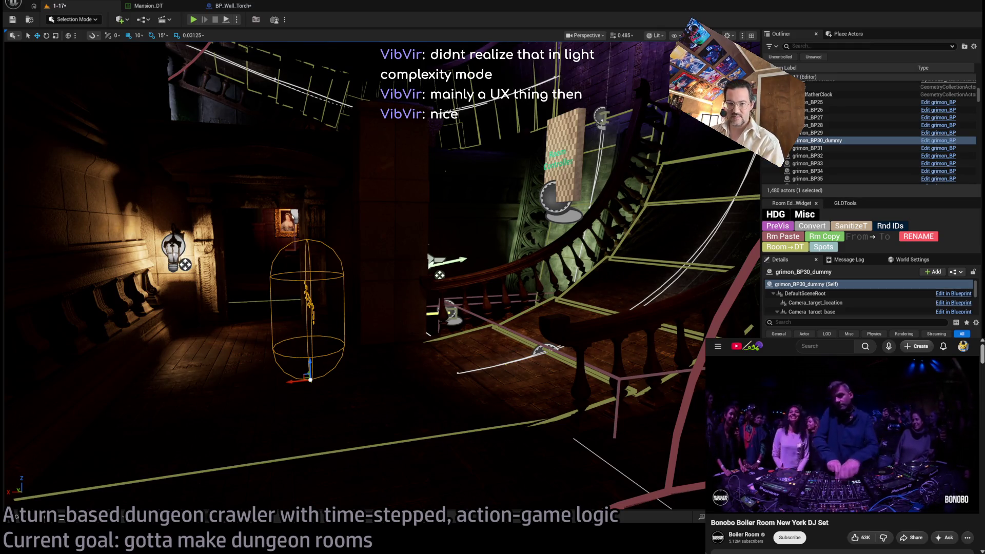
key(ctrl+shift+s)
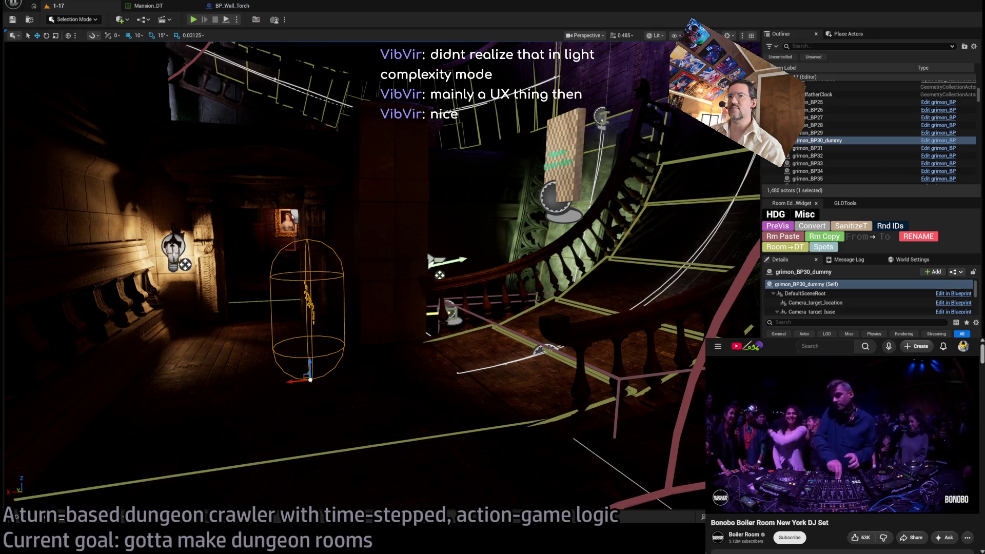